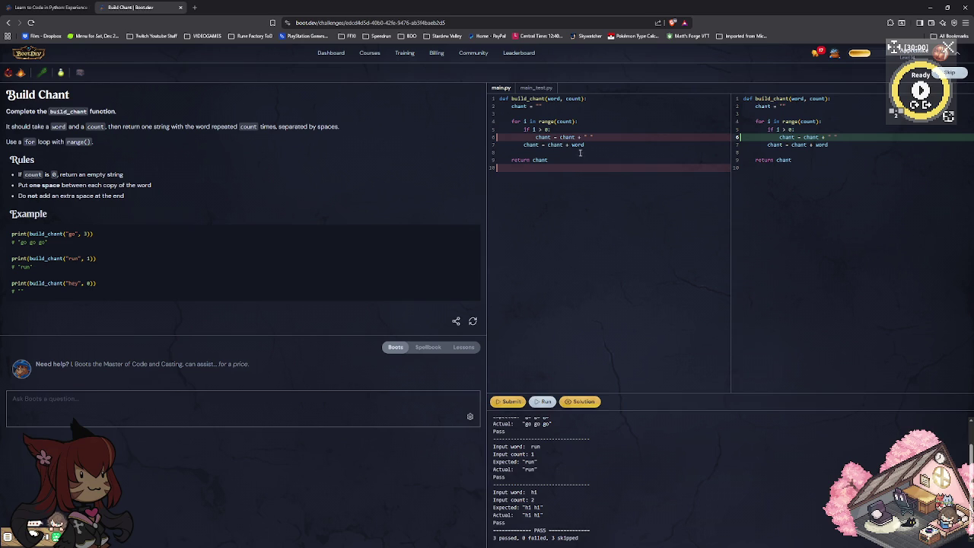
Check the first test's actual output and copy the full reference build_chant solution code.
scroll(529, 450, up, 2)
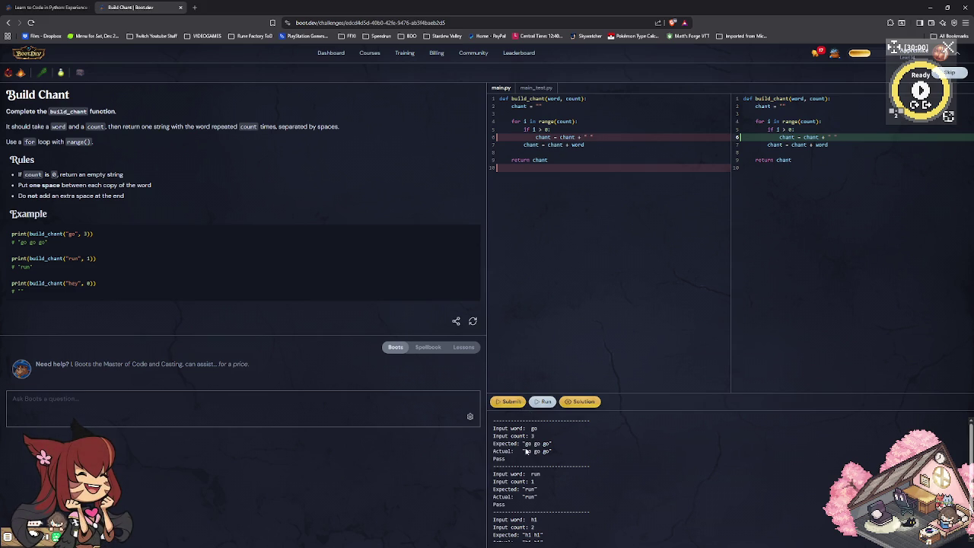
drag(524, 450, 555, 455)
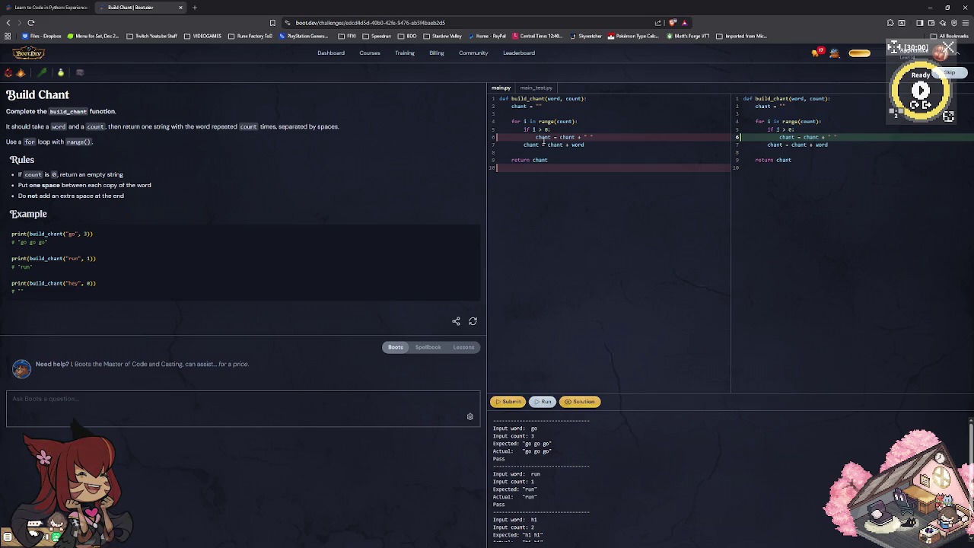
mouse_move(814, 209)
mouse_down()
mouse_move(674, 152)
mouse_move(659, 86)
mouse_up()
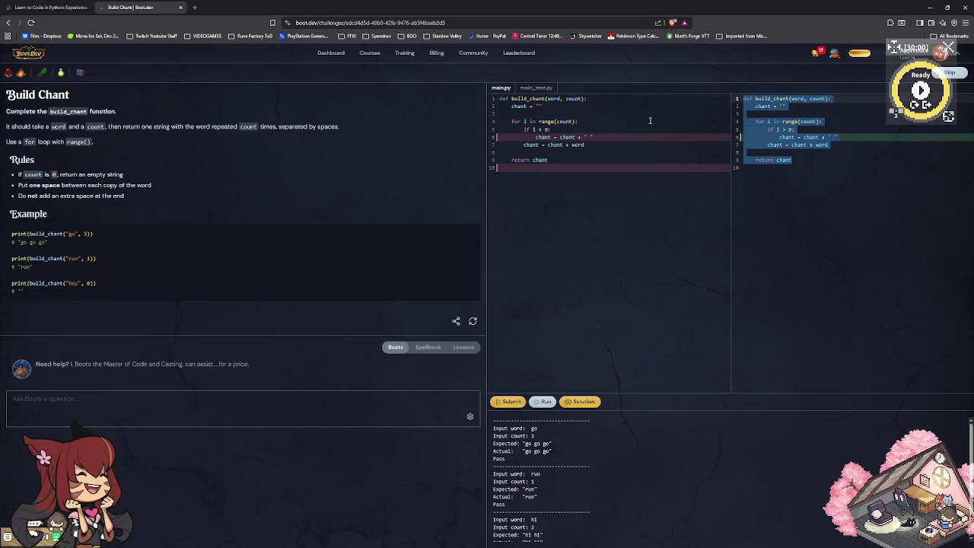
key(alt+Tab)
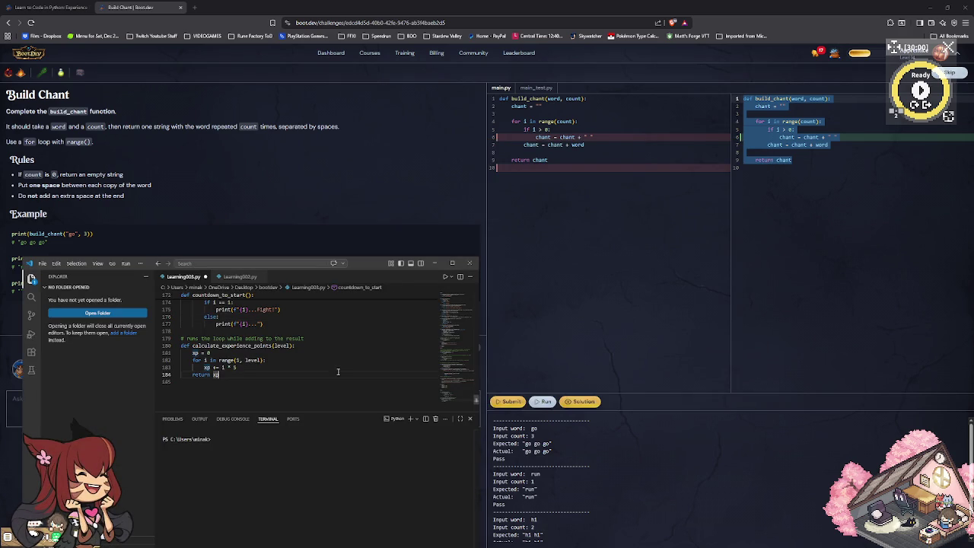
Paste the build_chant solution at the end of Learning003.py, below the return xp line.
click(335, 385)
key(ctrl+v)
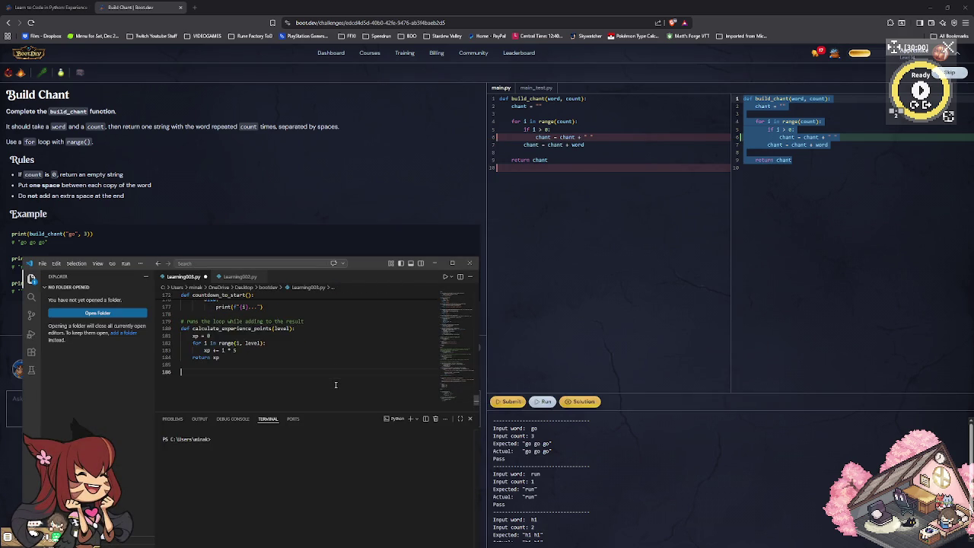
key(Up)
key(Up)
key(Up)
key(Up)
key(Up)
key(Up)
key(Up)
key(Up)
key(Up)
click(275, 340)
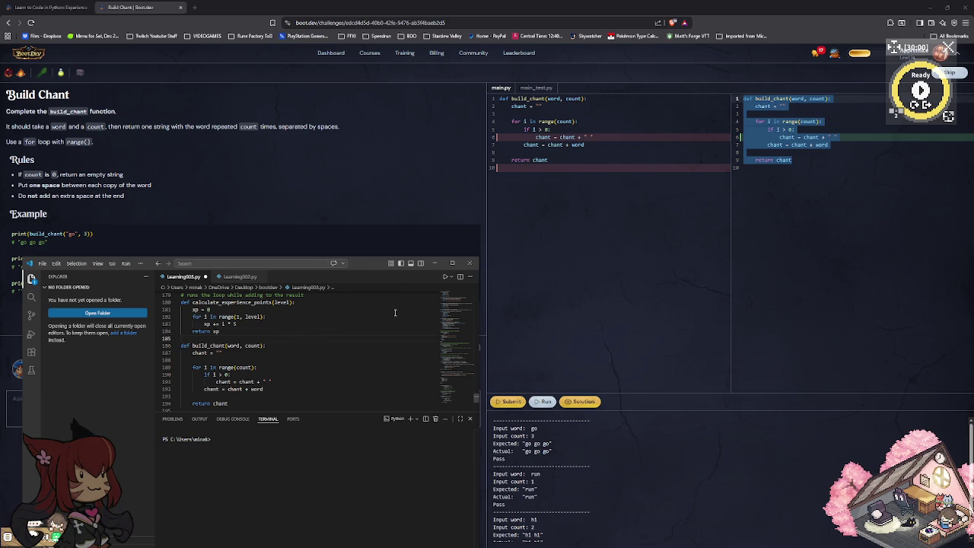
click(658, 306)
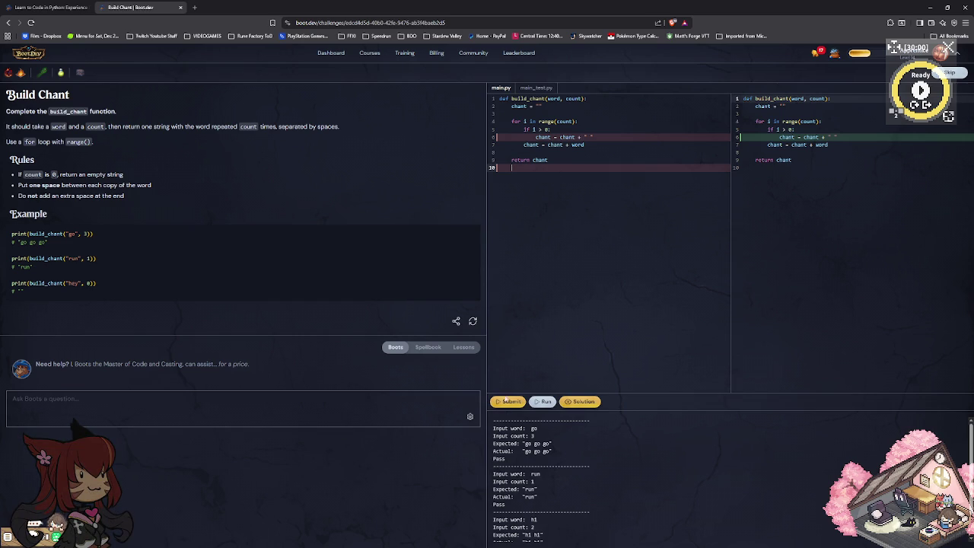
Submit build_chant, then reset the lesson so main.py returns to the pass stub.
click(511, 403)
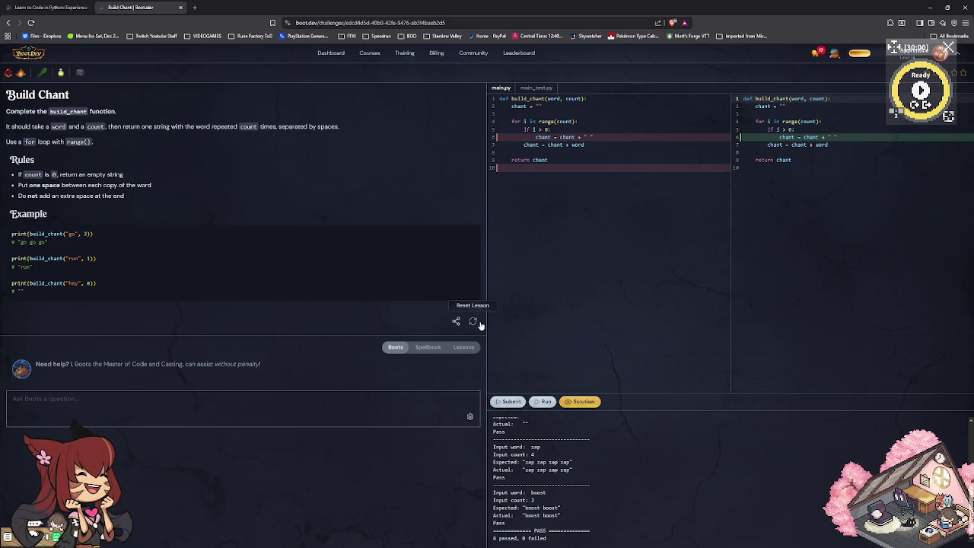
click(479, 323)
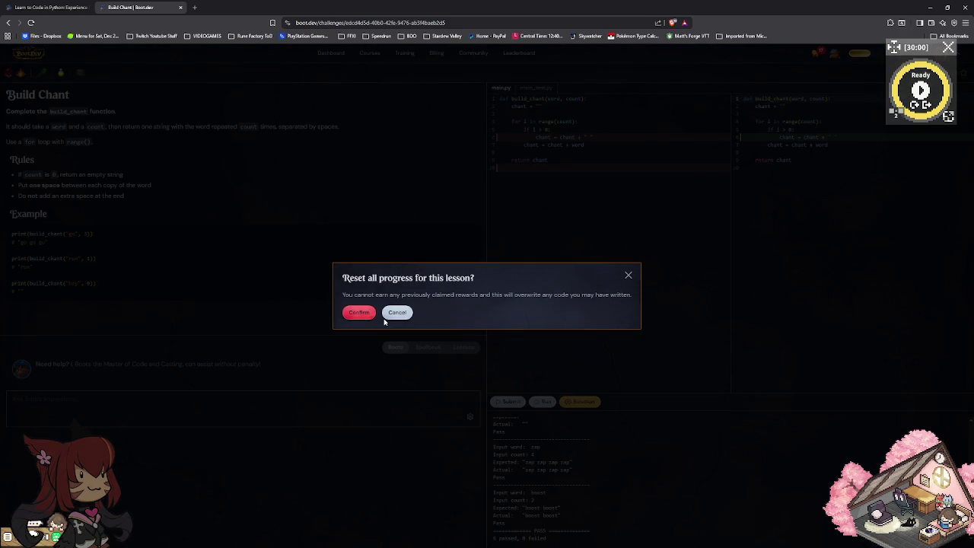
click(362, 312)
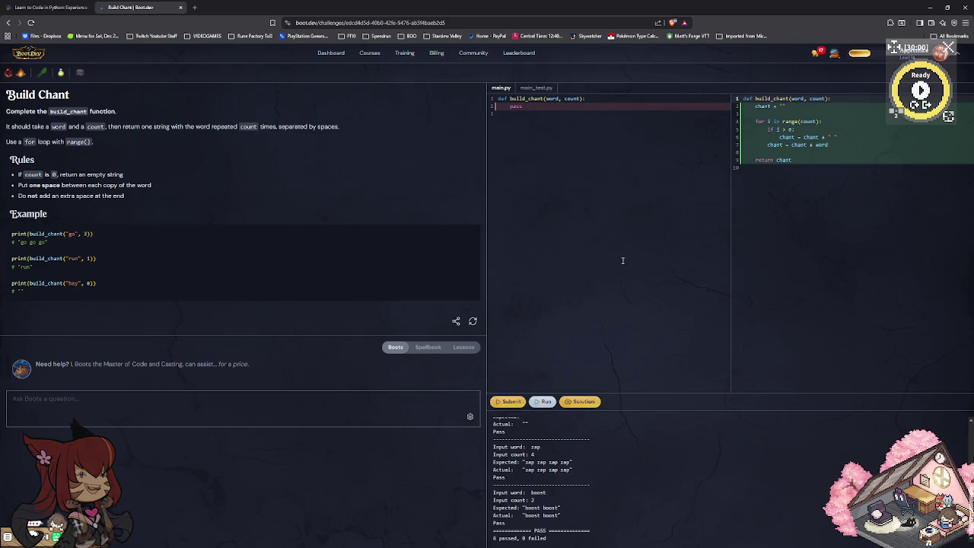
click(587, 402)
Replace pass with chant = 0 and a for i in range(count): loop.
click(663, 221)
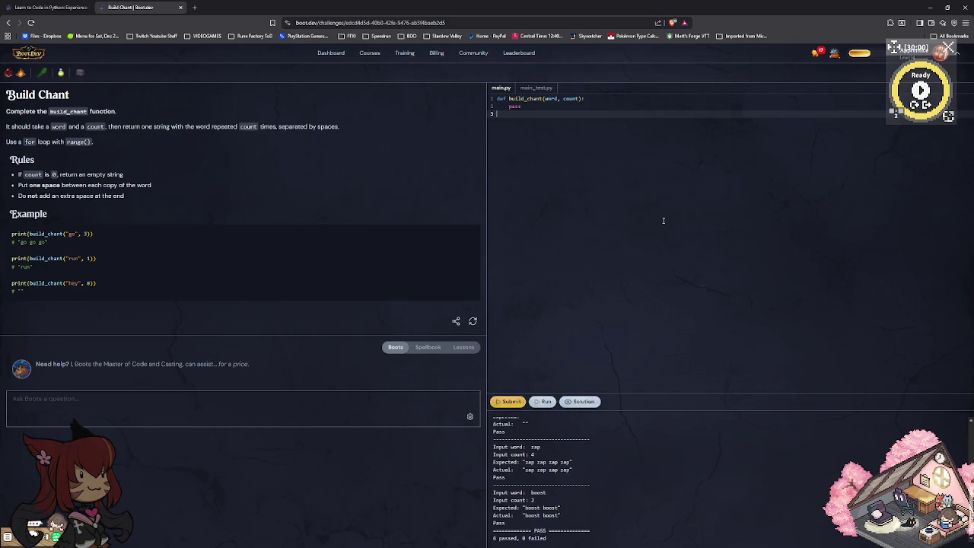
key(Up)
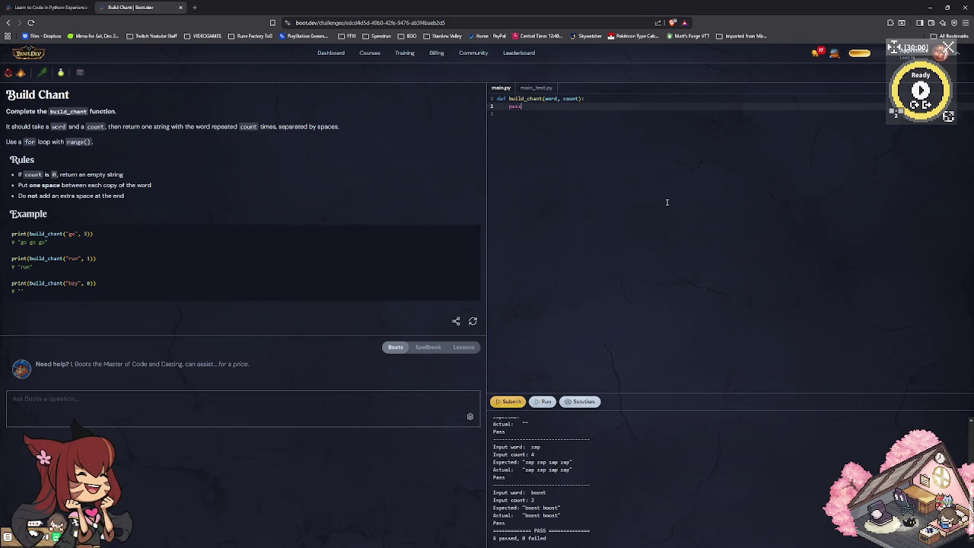
key(BackSpace)
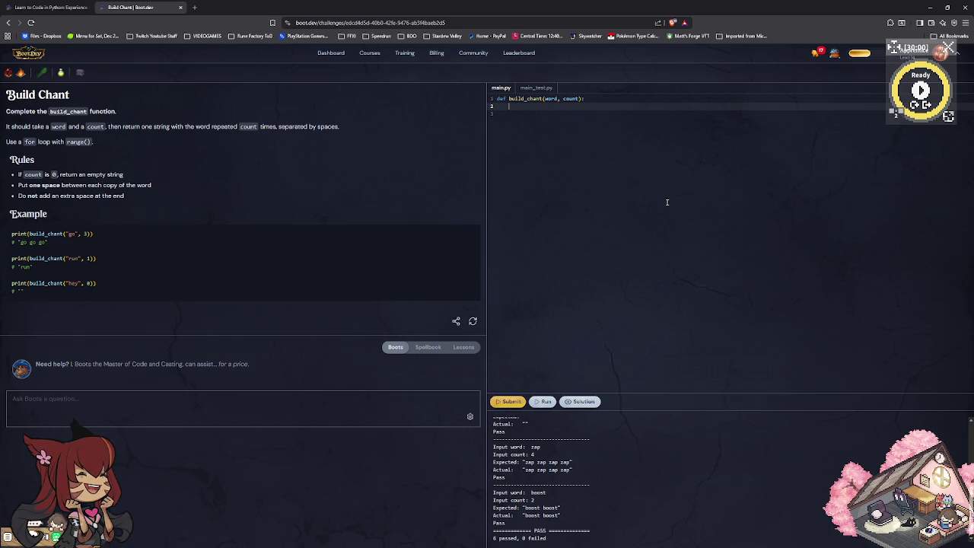
text(chant = 0)
key(Return)
key(Return)
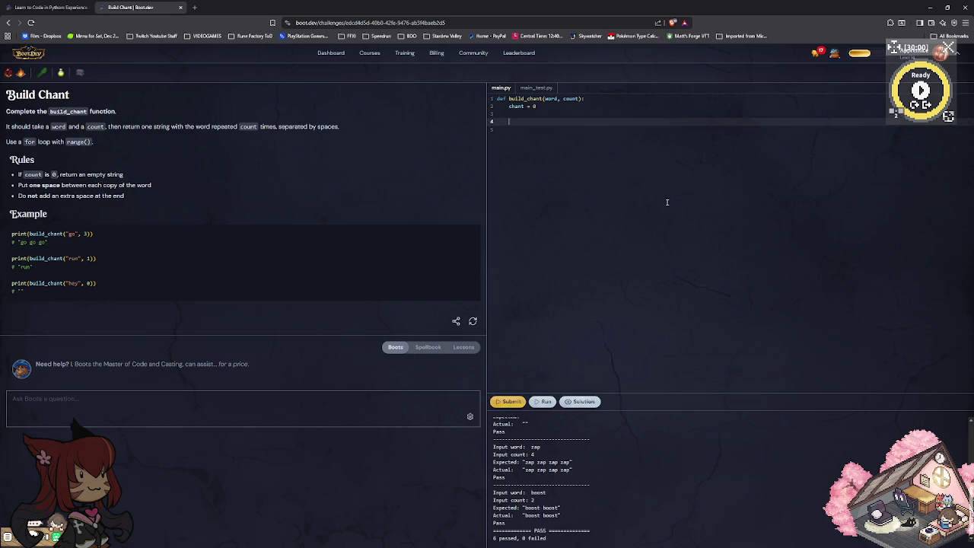
text(for )
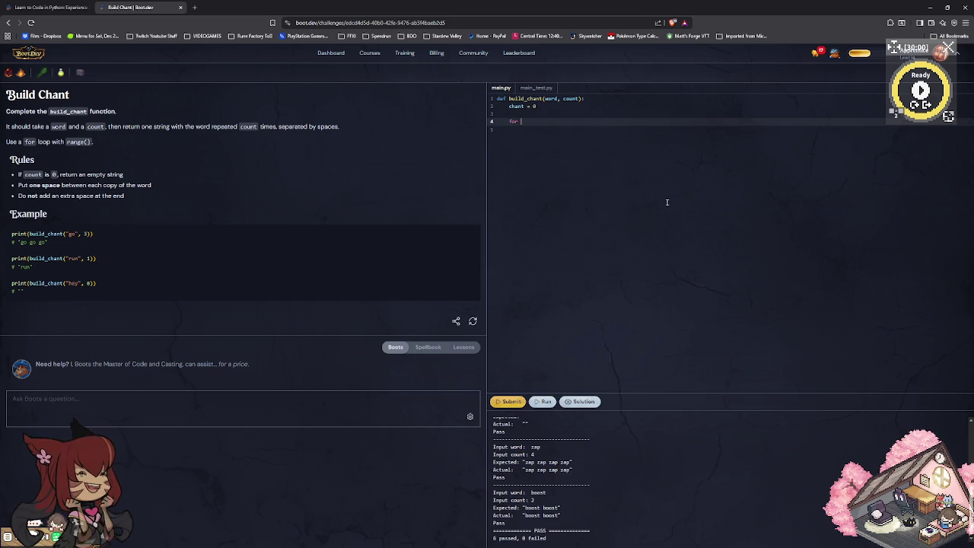
text(i)
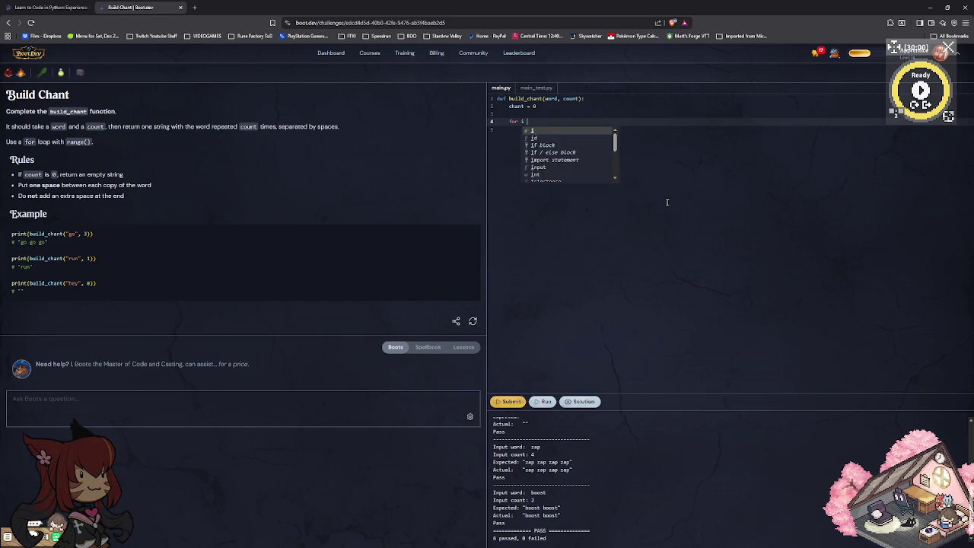
text( in range(count))
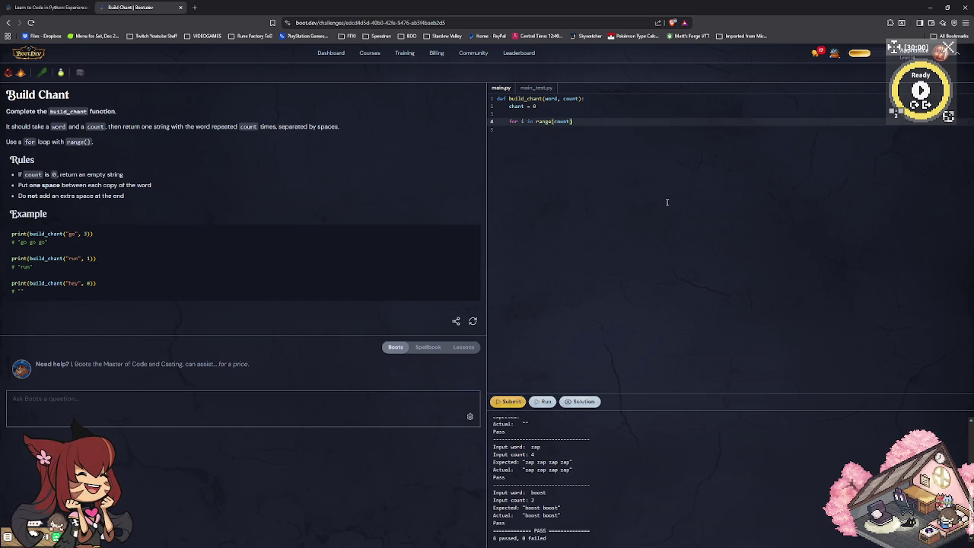
key(Return)
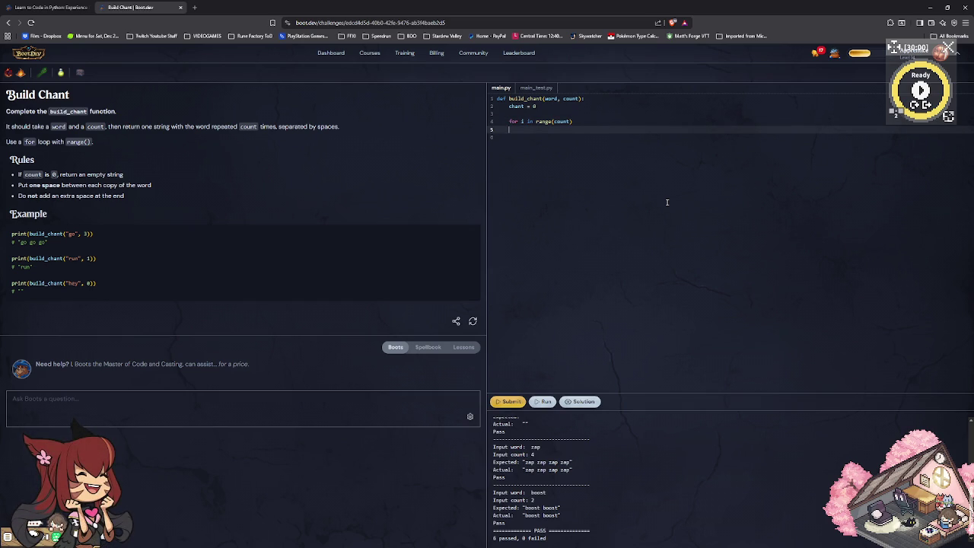
key(BackSpace)
key(BackSpace)
text(:)
key(Return)
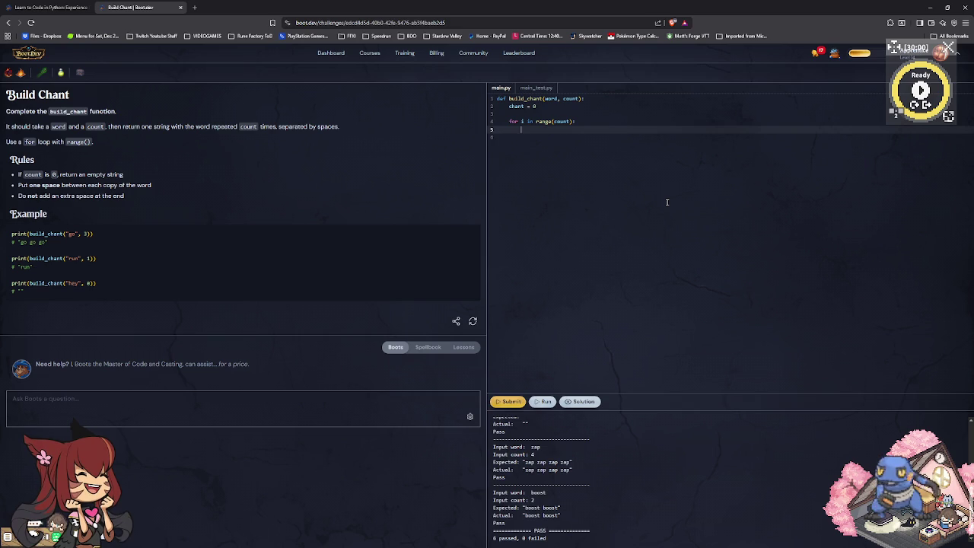
Inside the loop, add if i > 0: chant = " " and chant = chant + word.
text(if)
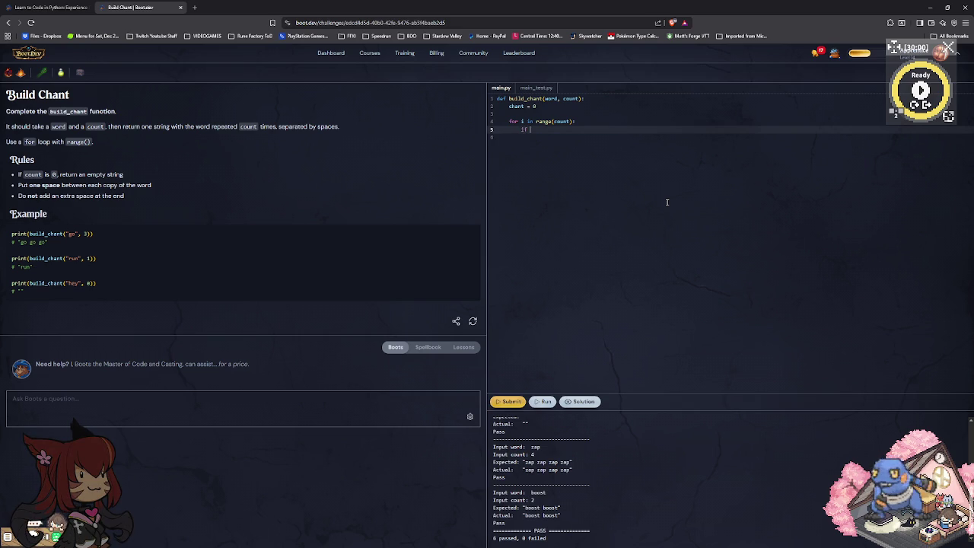
text( i )
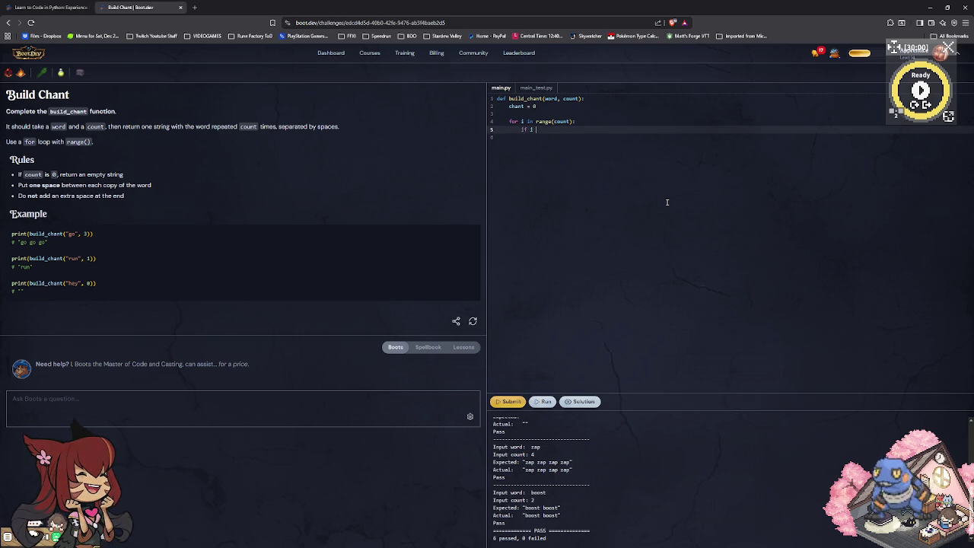
text(> 0:)
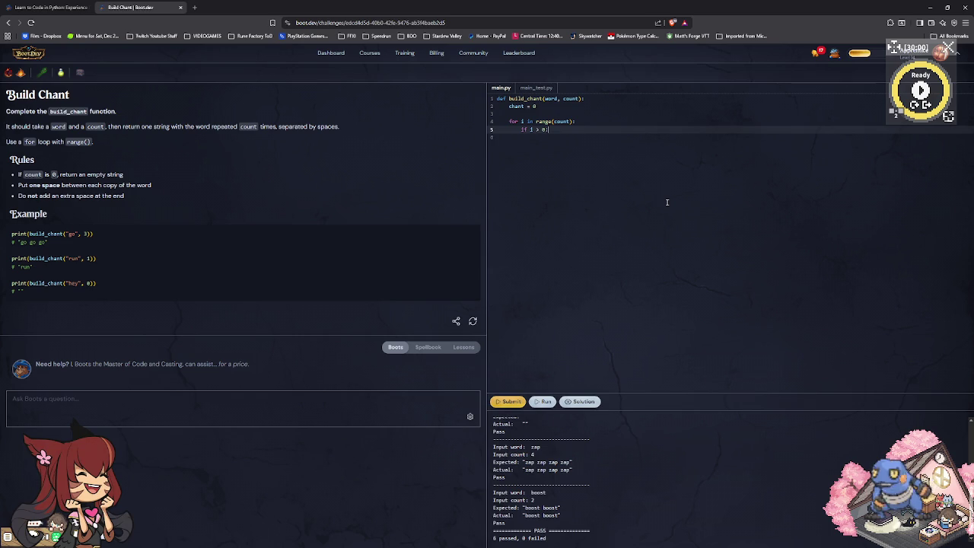
key(Return)
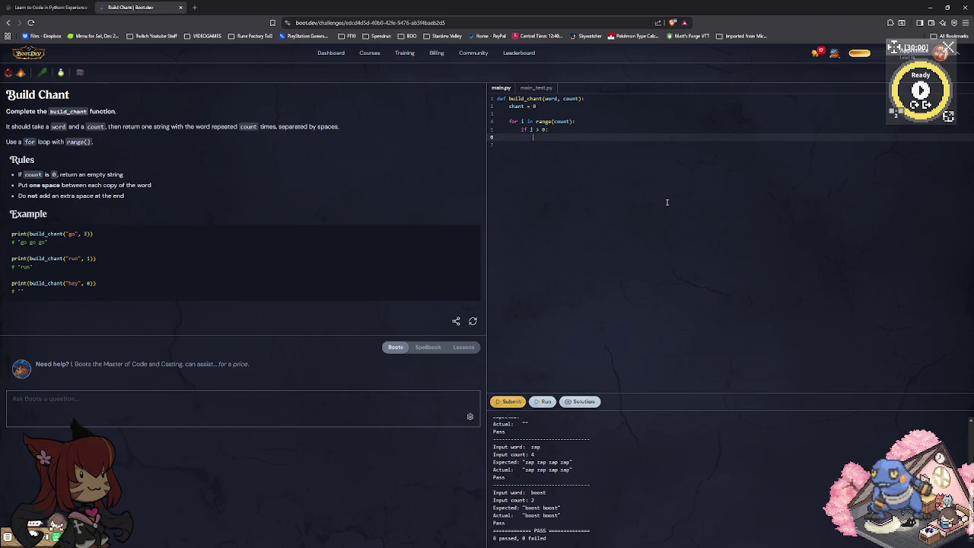
text(chant )
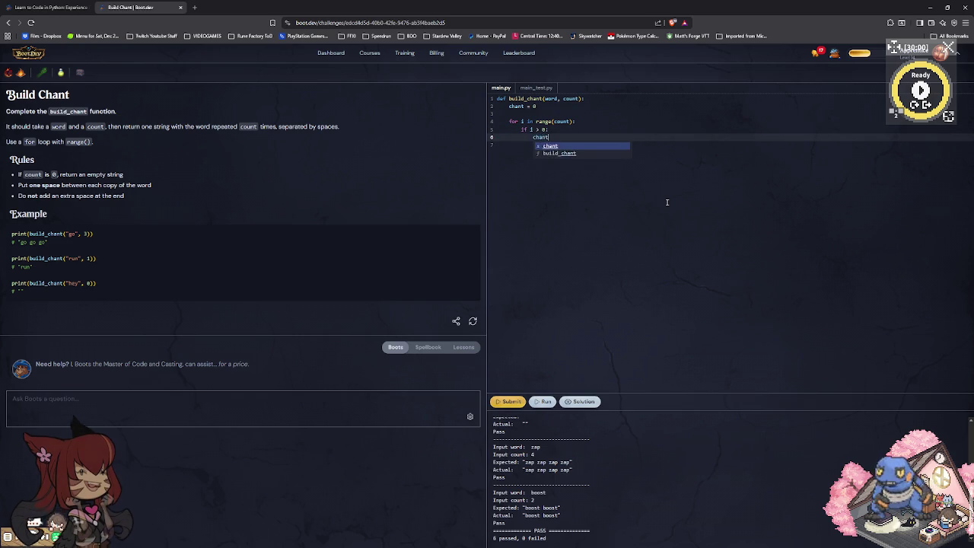
text(= )
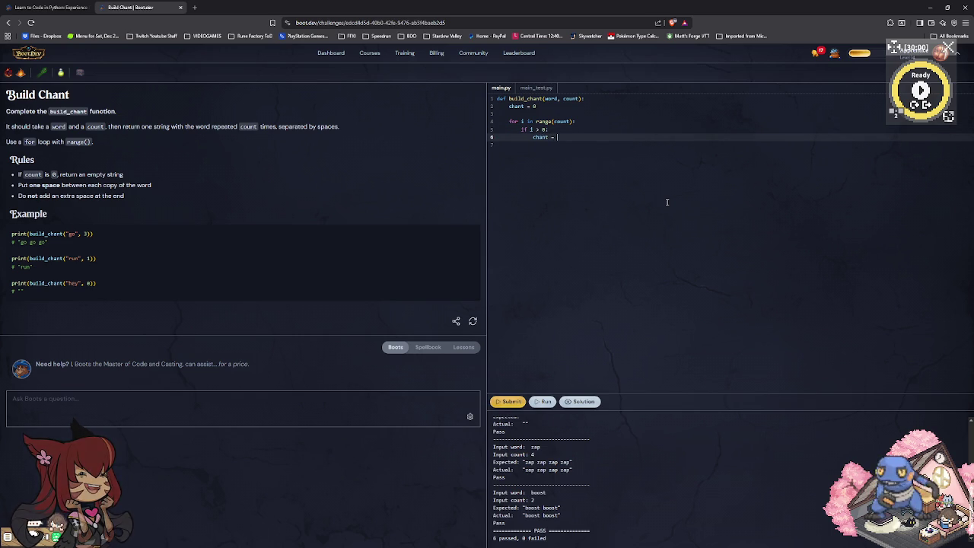
text(" )
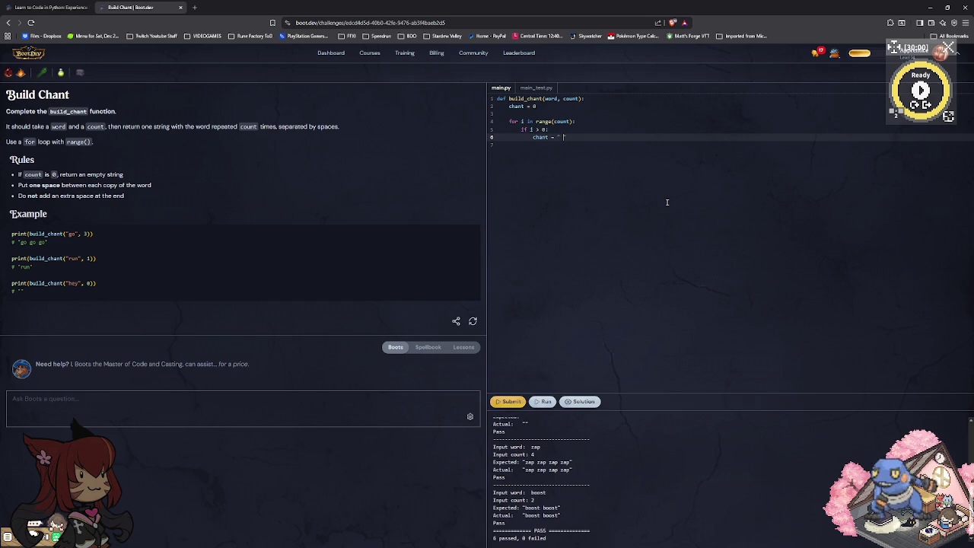
text(")
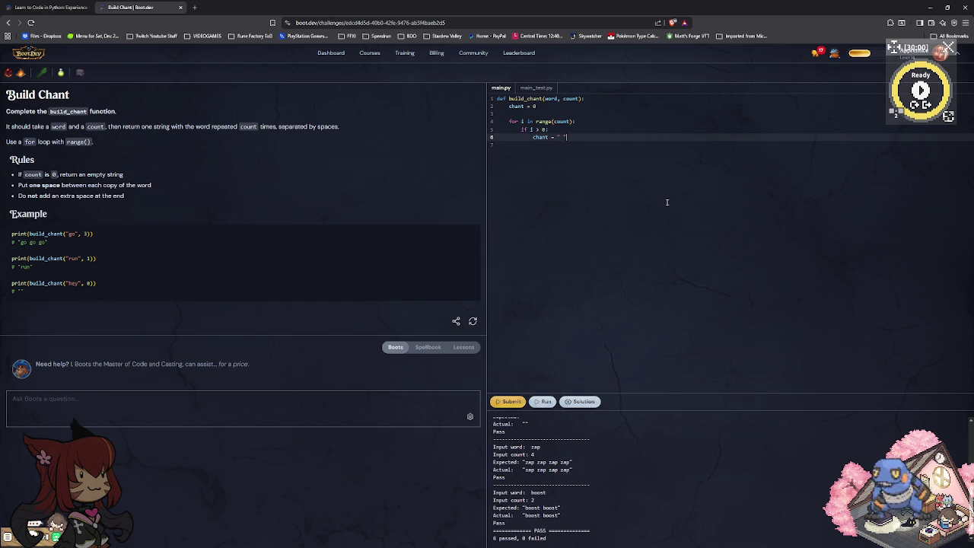
key(Return)
key(BackSpace)
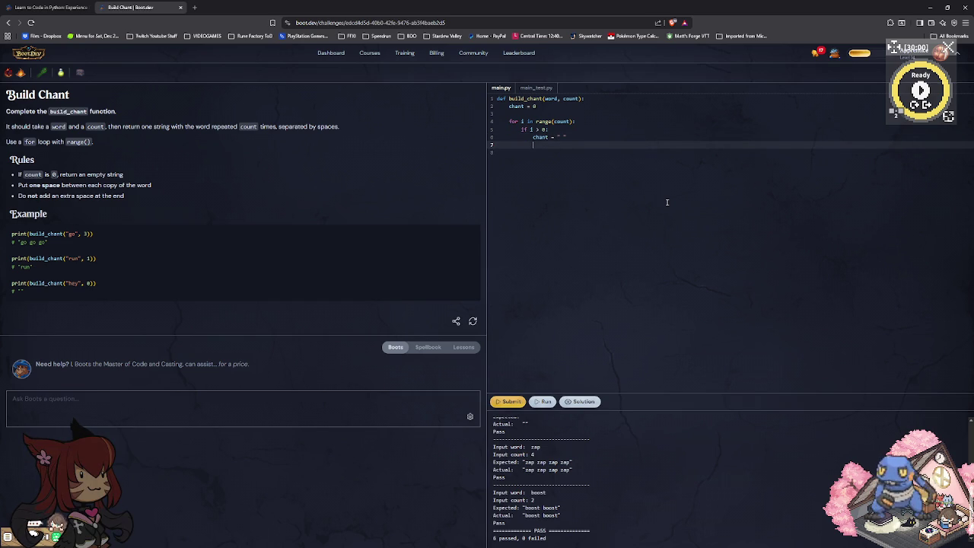
text(c)
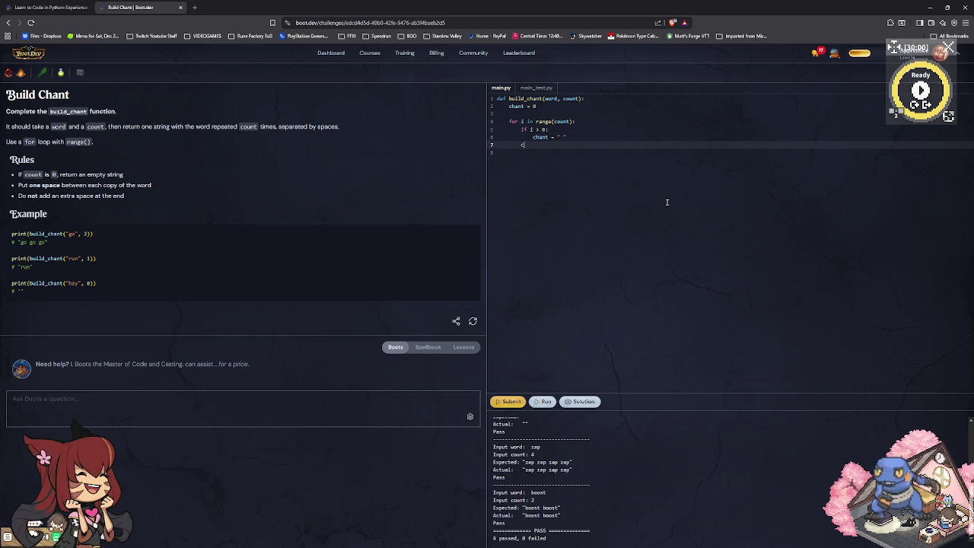
text(hant)
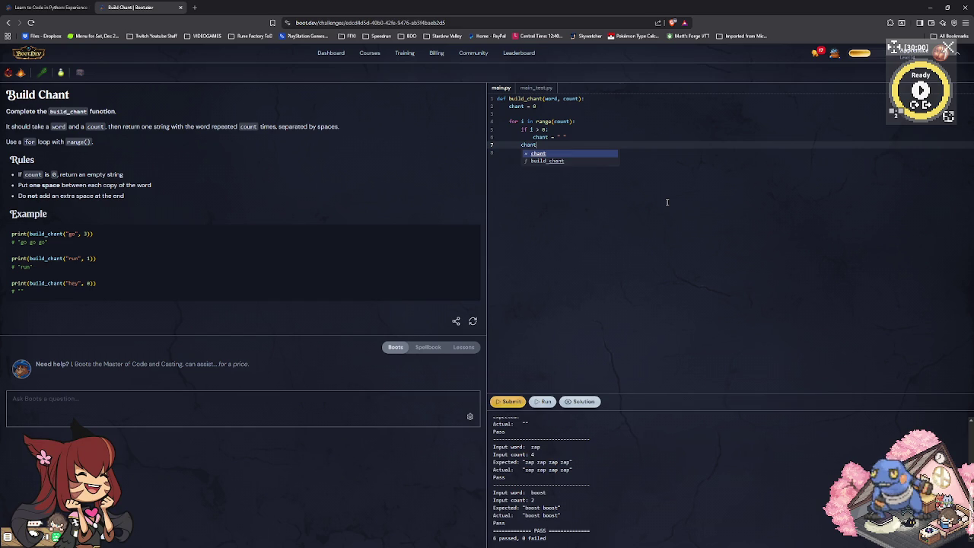
text( = chant +)
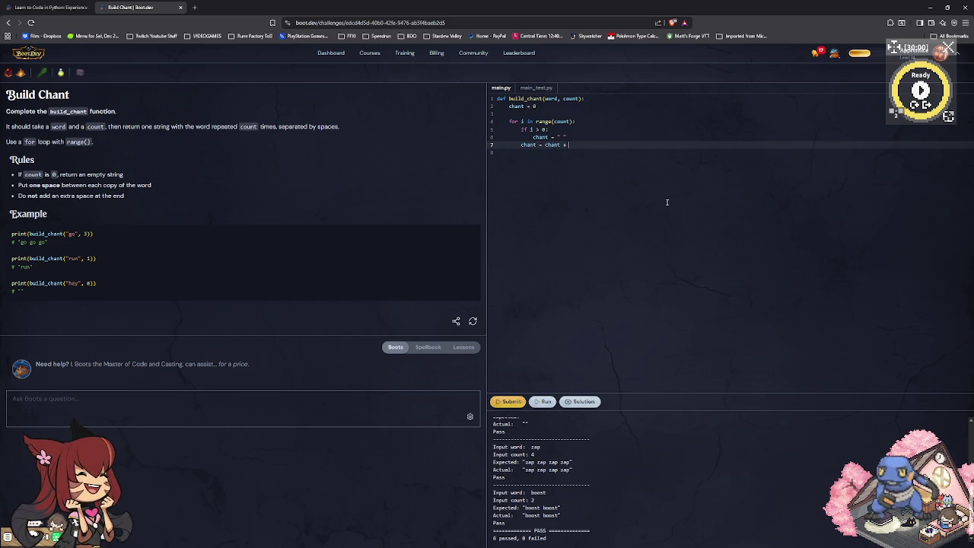
text( word)
key(Escape)
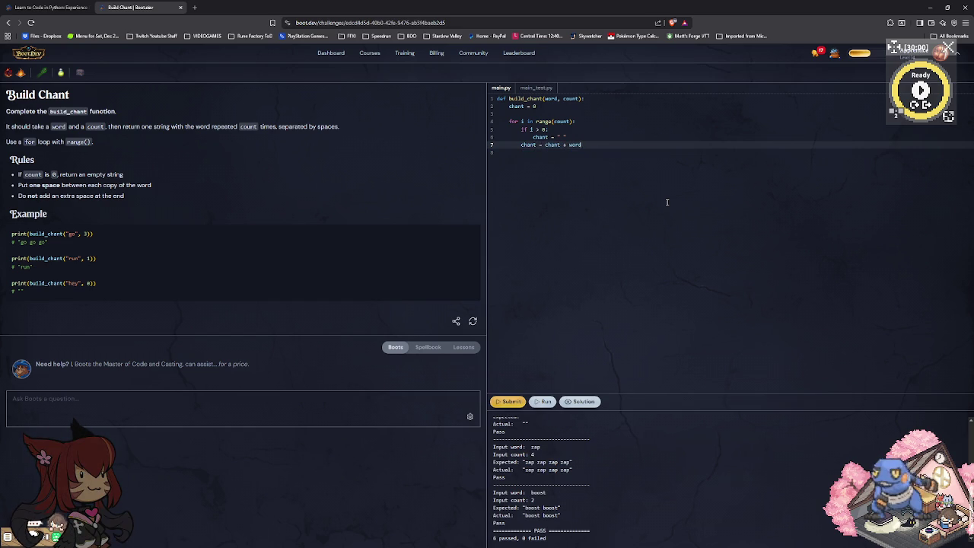
Add return chant after the loop and run the tests.
key(Return)
key(BackSpace)
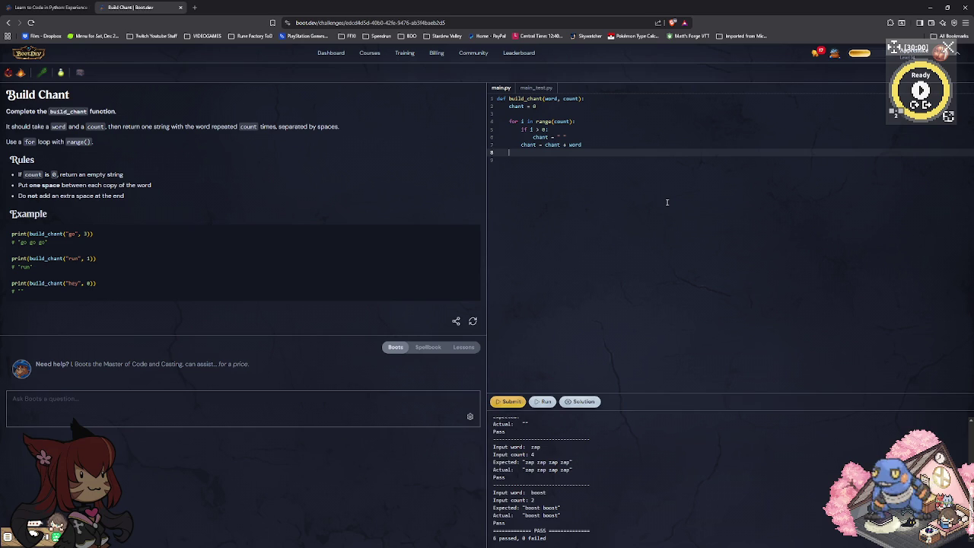
text(r)
key(BackSpace)
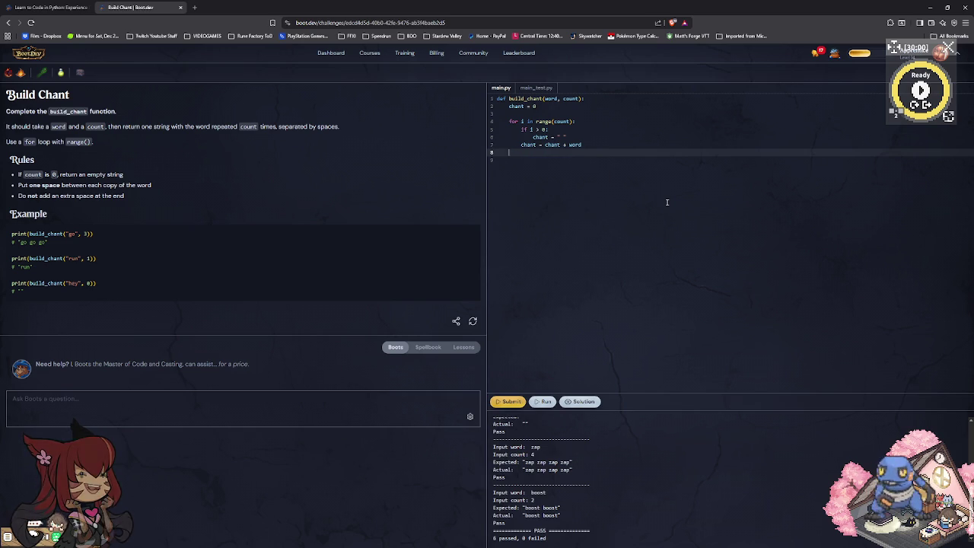
text(return chant)
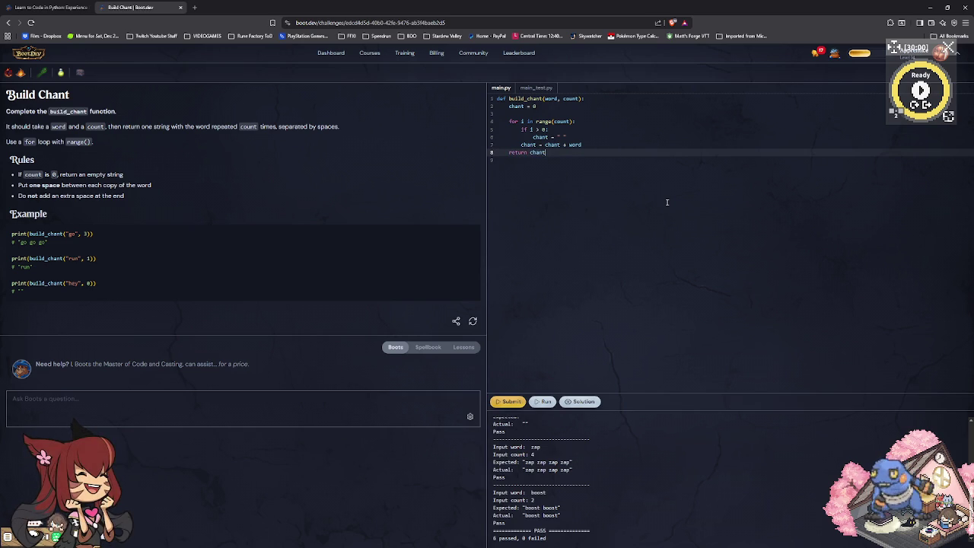
click(543, 406)
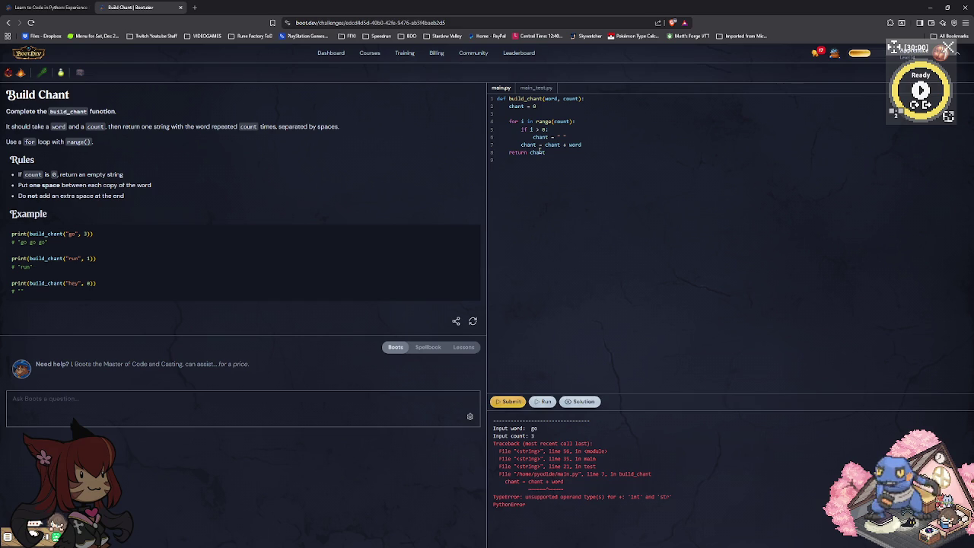
Change chant's starting value from 0 to "" and rerun the tests.
click(586, 147)
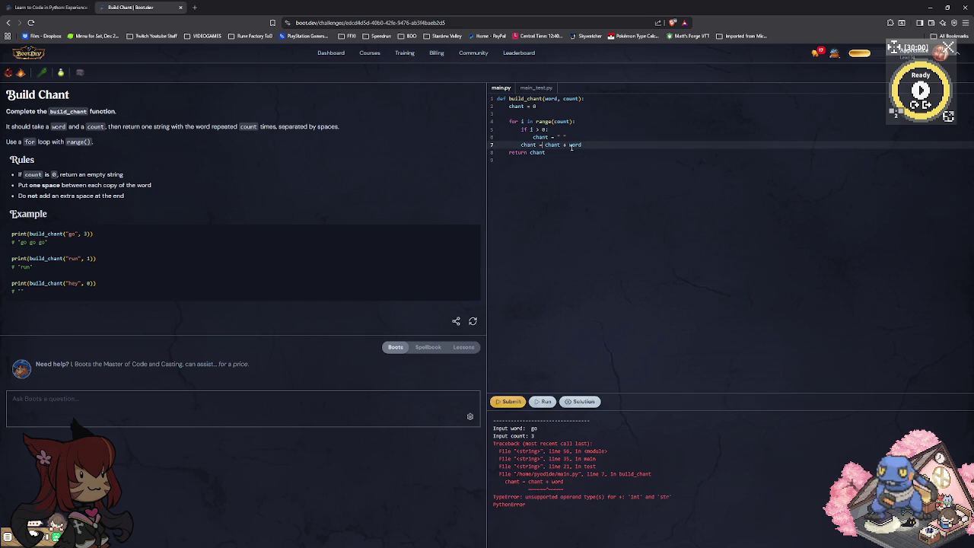
click(563, 154)
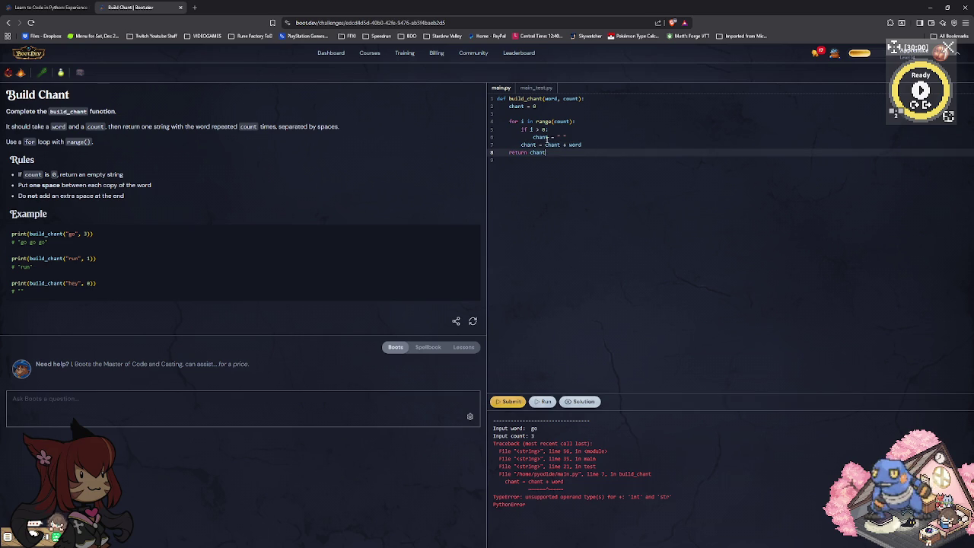
click(538, 107)
key(BackSpace)
text("")
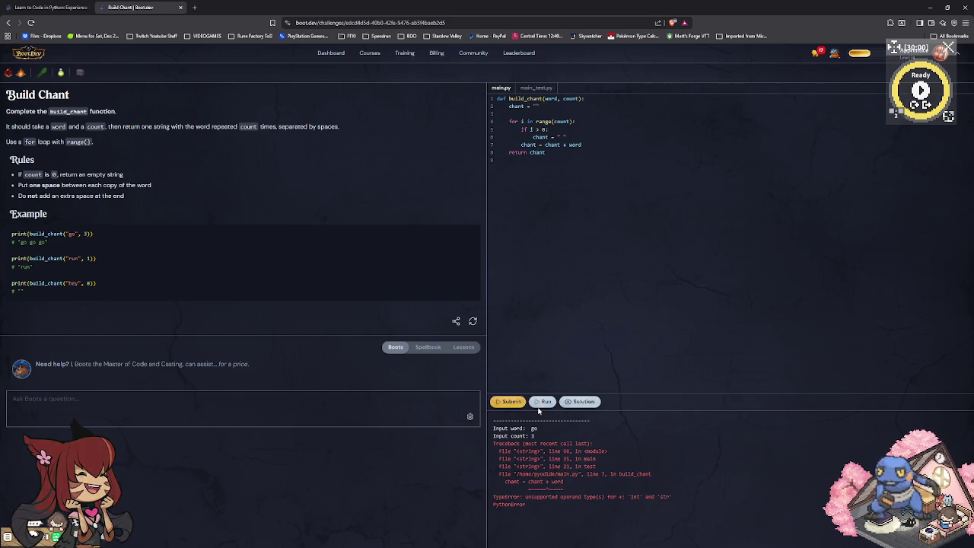
click(542, 404)
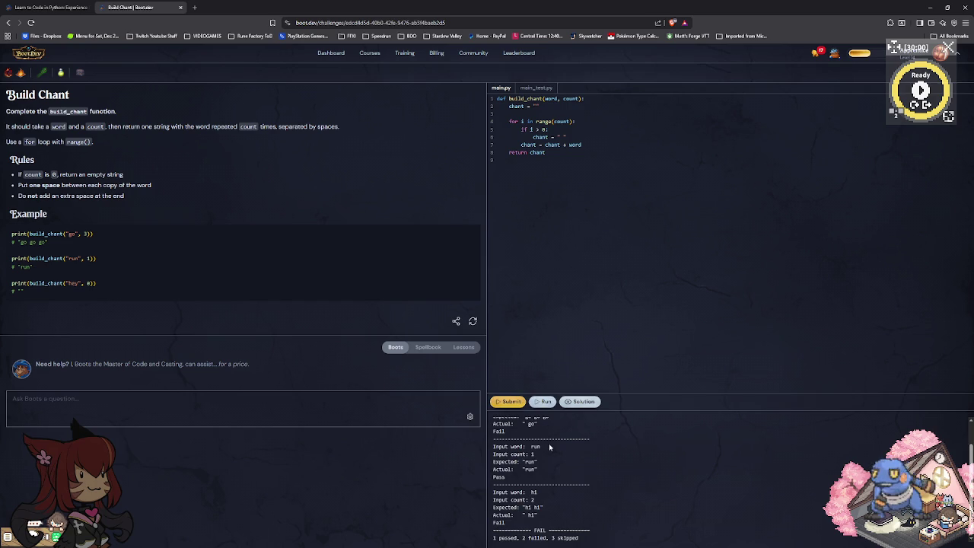
scroll(578, 465, up, 1)
scroll(578, 465, up, 1)
scroll(558, 461, down, 3)
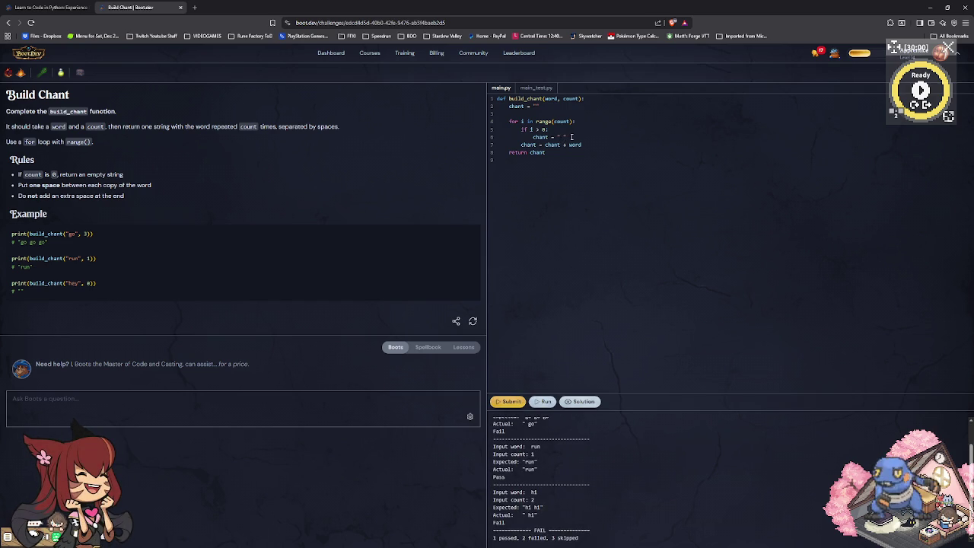
Change the return to word + chant, rerun, and check the results.
click(520, 144)
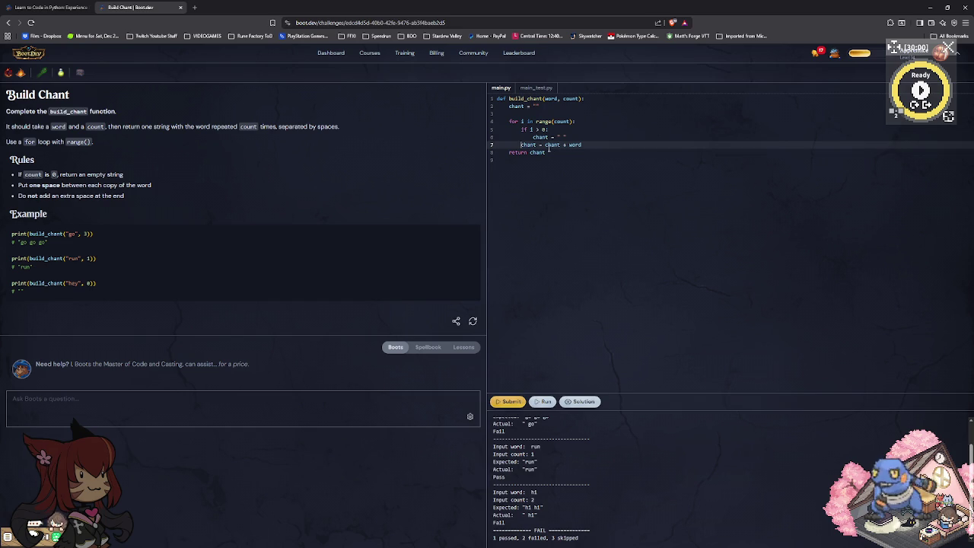
click(548, 152)
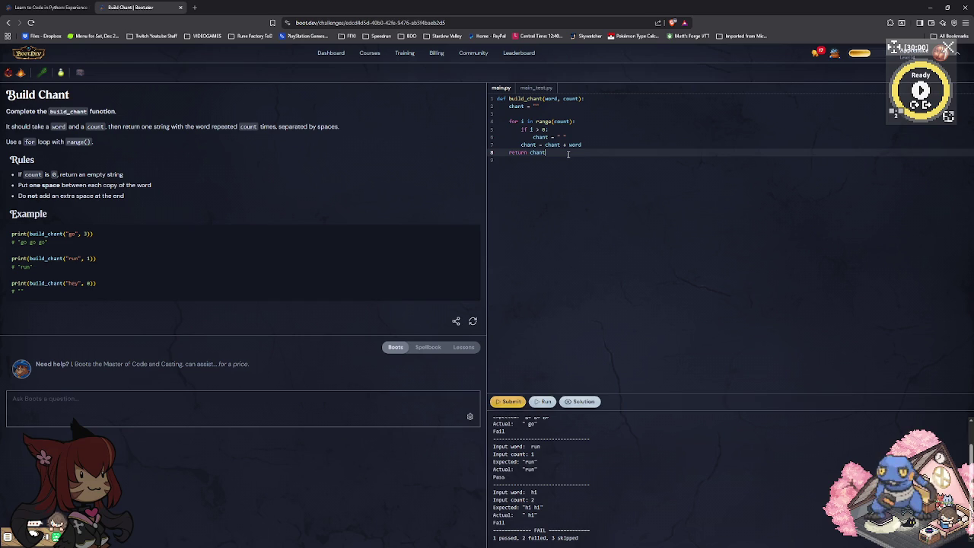
key(BackSpace)
key(BackSpace)
key(BackSpace)
key(BackSpace)
key(BackSpace)
text(word + chant)
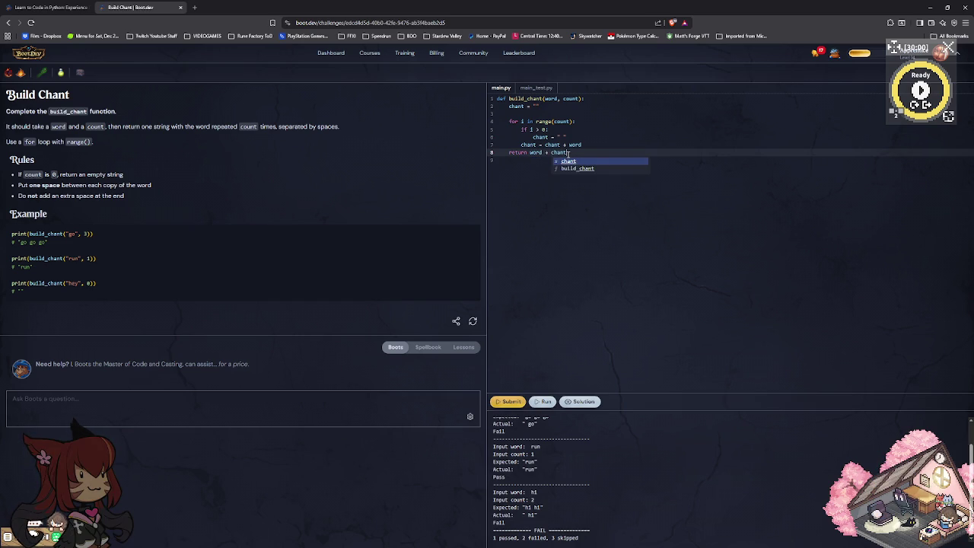
click(543, 402)
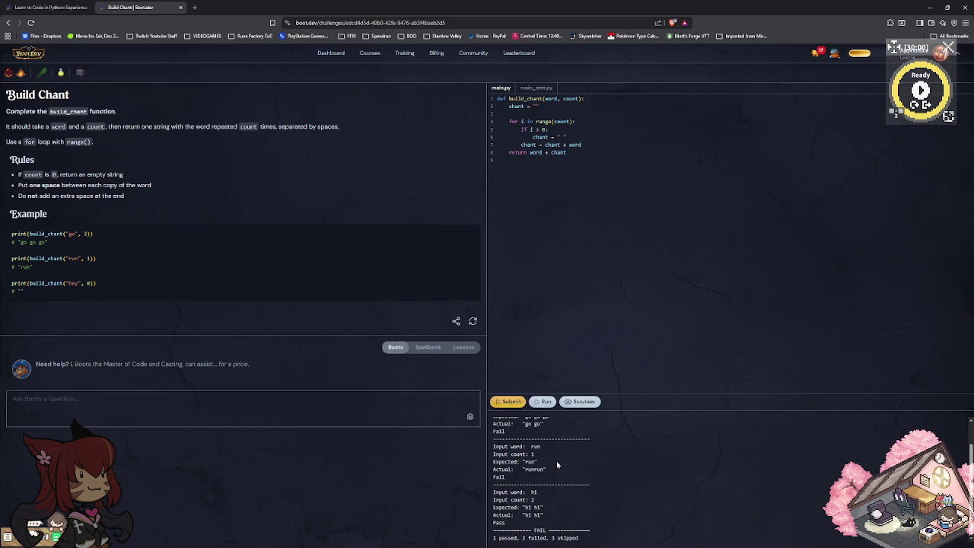
scroll(556, 461, up, 1)
scroll(556, 460, down, 1)
drag(570, 152, 530, 153)
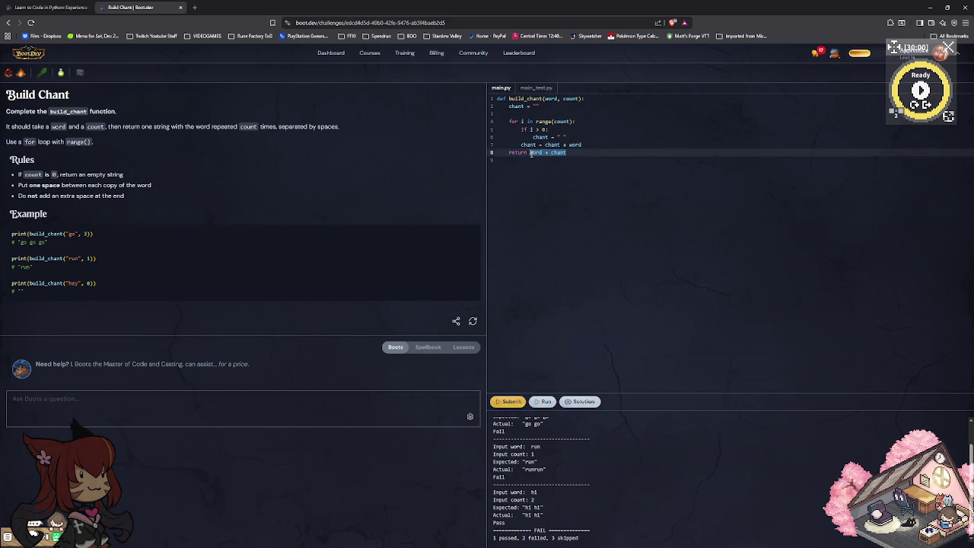
Delete word + chant, leaving a bare return on line 8.
key(BackSpace)
key(Up)
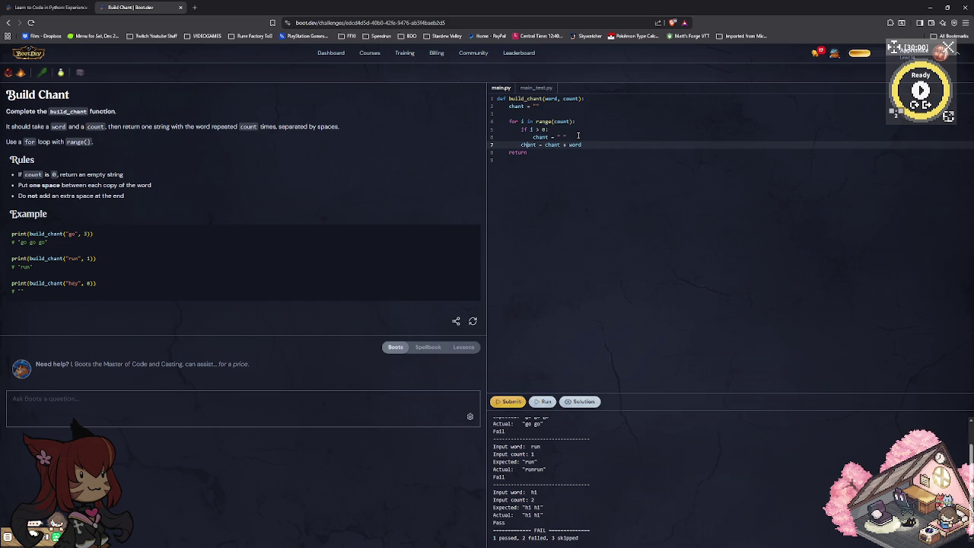
key(Right)
key(Right)
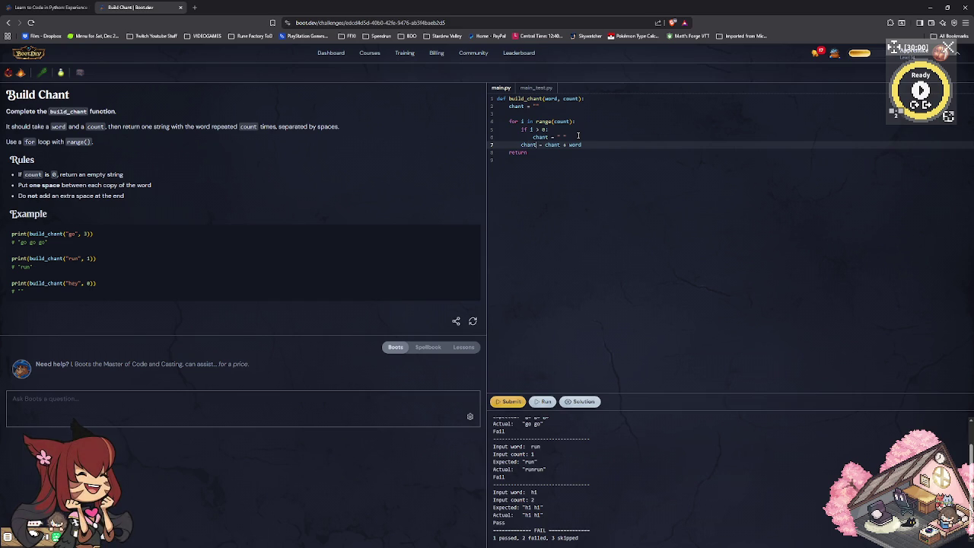
key(Right)
key(Right)
key(Right)
key(Right)
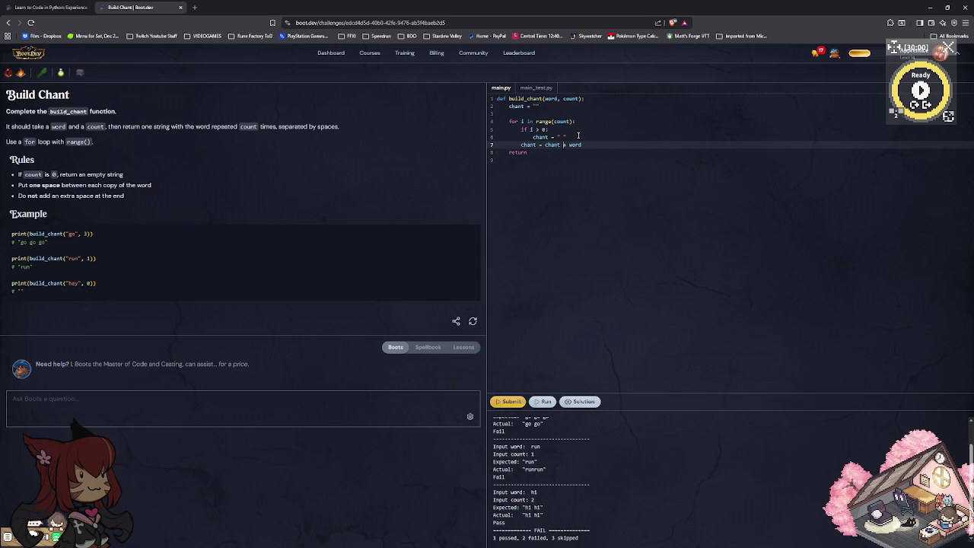
Rewrite line 6 as chant = chant + " " and run the tests.
key(Up)
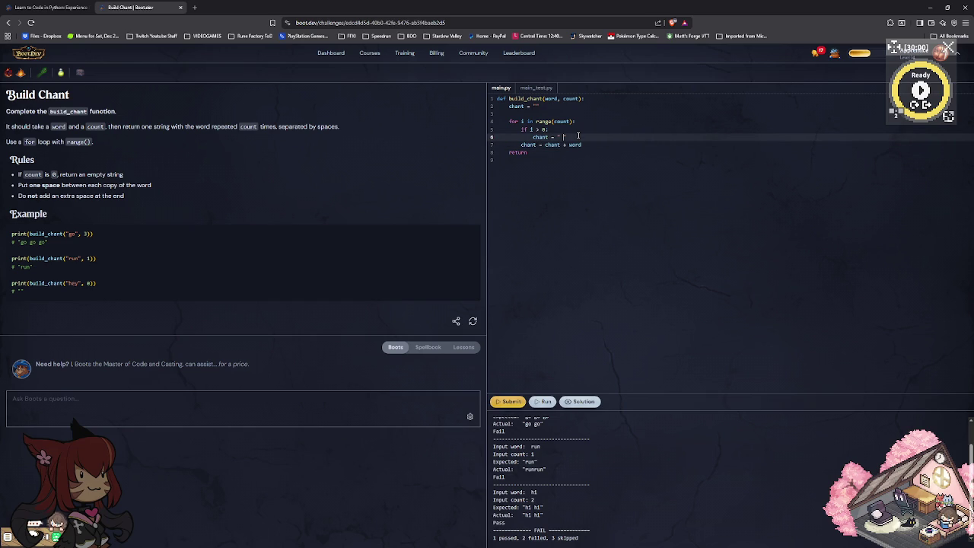
key(Left)
key(Left)
key(Right)
key(Right)
key(Right)
key(BackSpace)
key(BackSpace)
key(BackSpace)
text(chant)
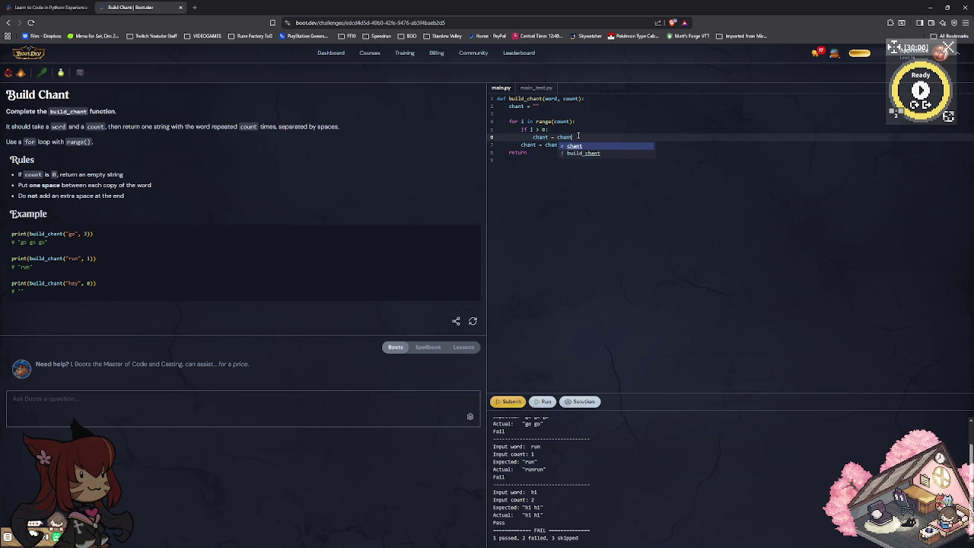
key(Escape)
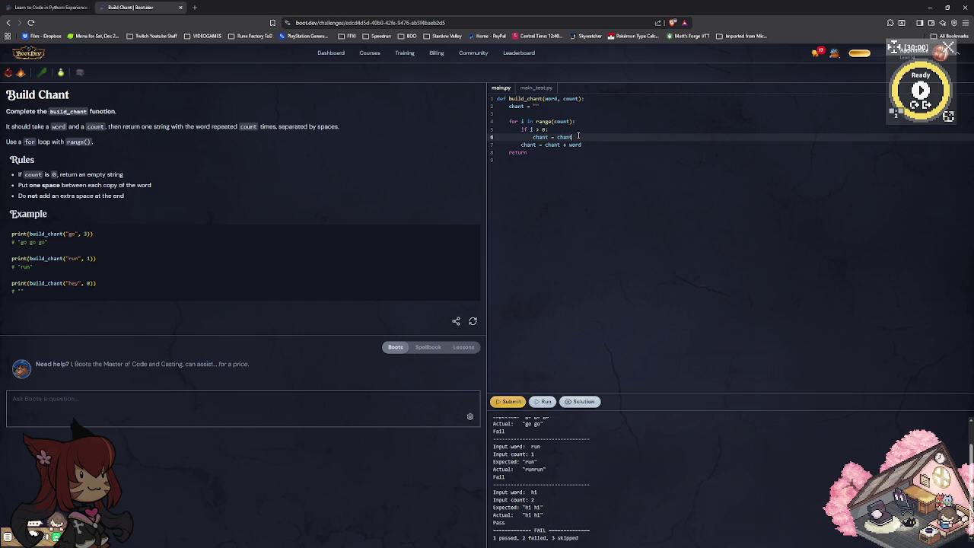
key(BackSpace)
key(BackSpace)
key(BackSpace)
text(chant +)
key(BackSpace)
text(+)
text( ")
click(546, 402)
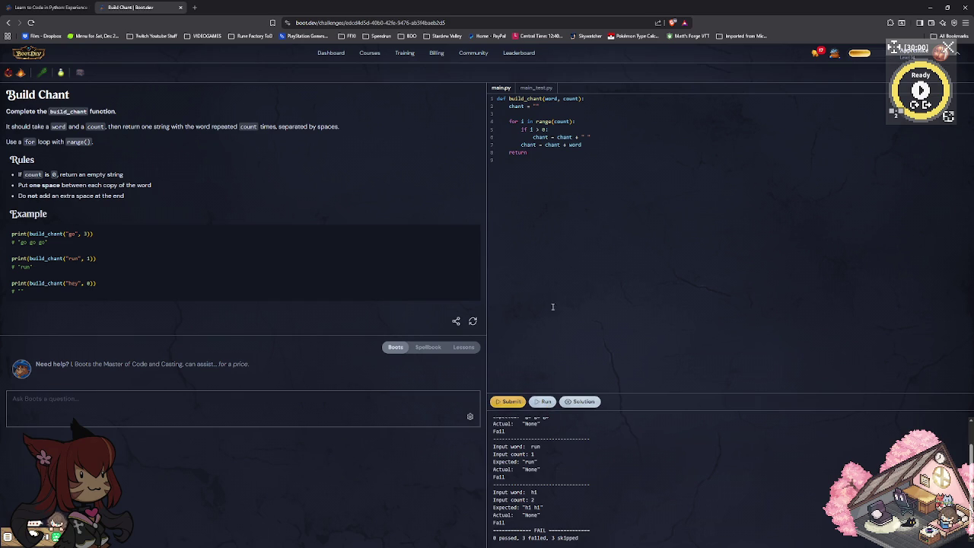
Make line 8 return chant, run the tests, and submit Build Chant.
click(545, 152)
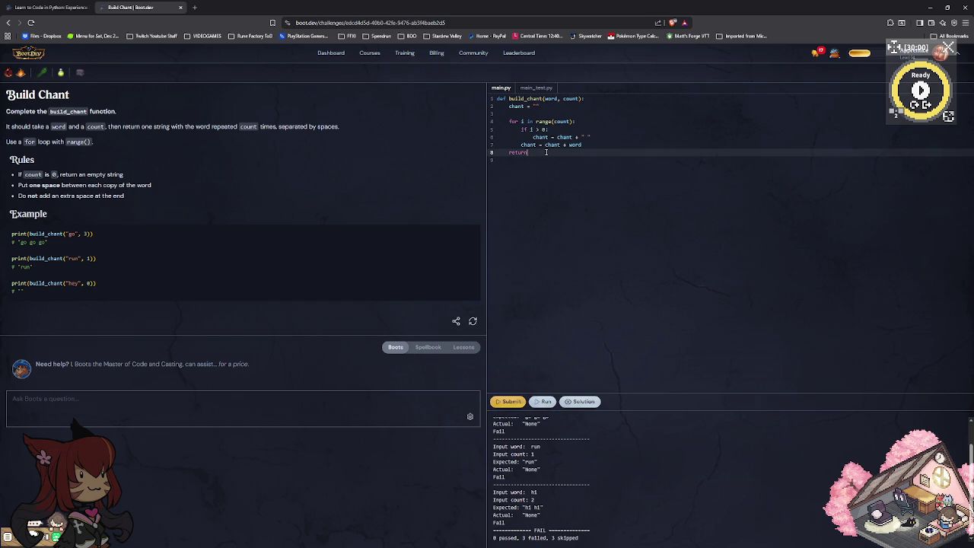
text(chant)
click(542, 402)
click(508, 402)
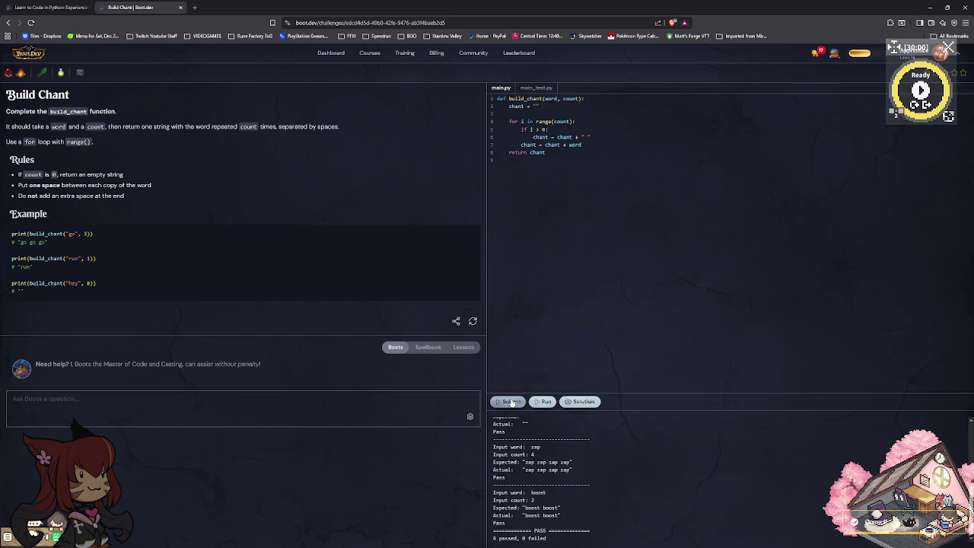
Compare the code with the official solution, then return to the Experience Points lesson.
click(582, 402)
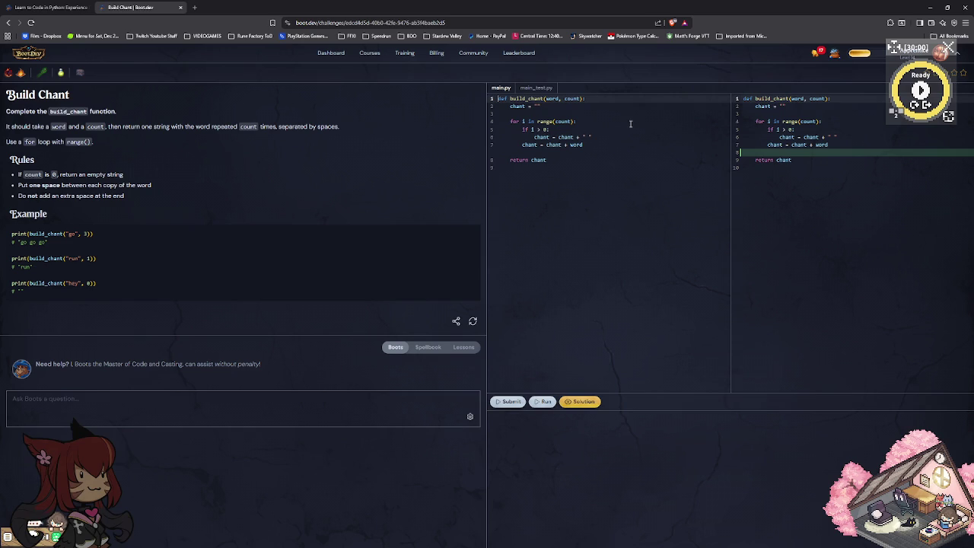
click(538, 159)
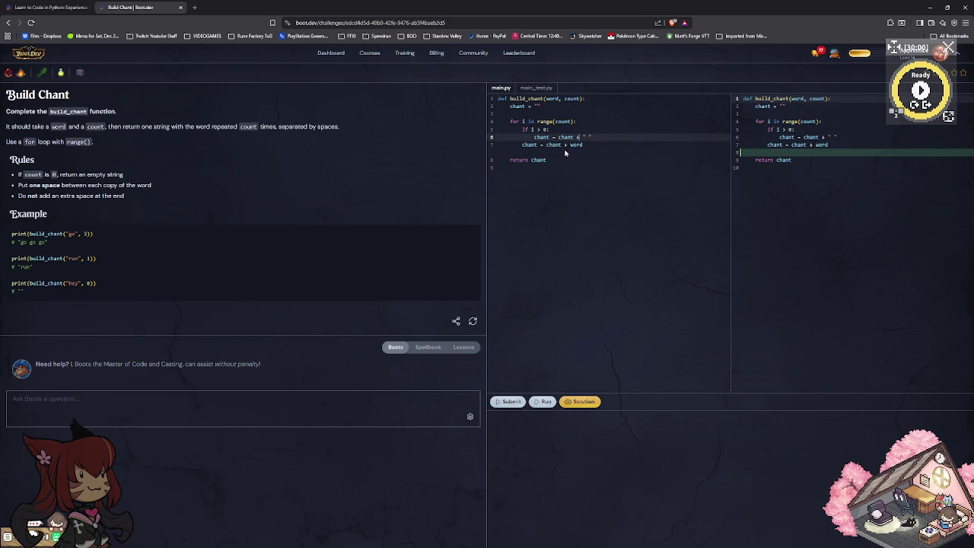
click(550, 172)
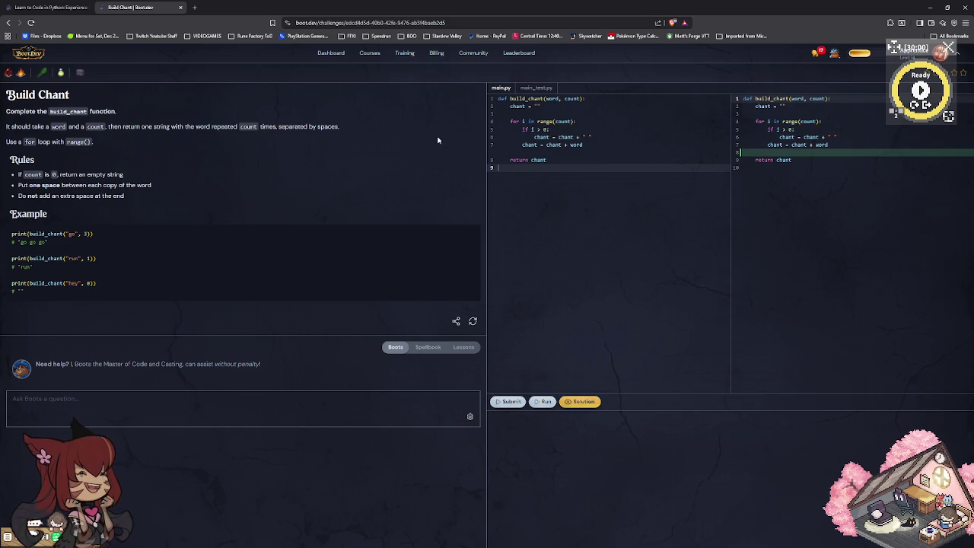
click(34, 8)
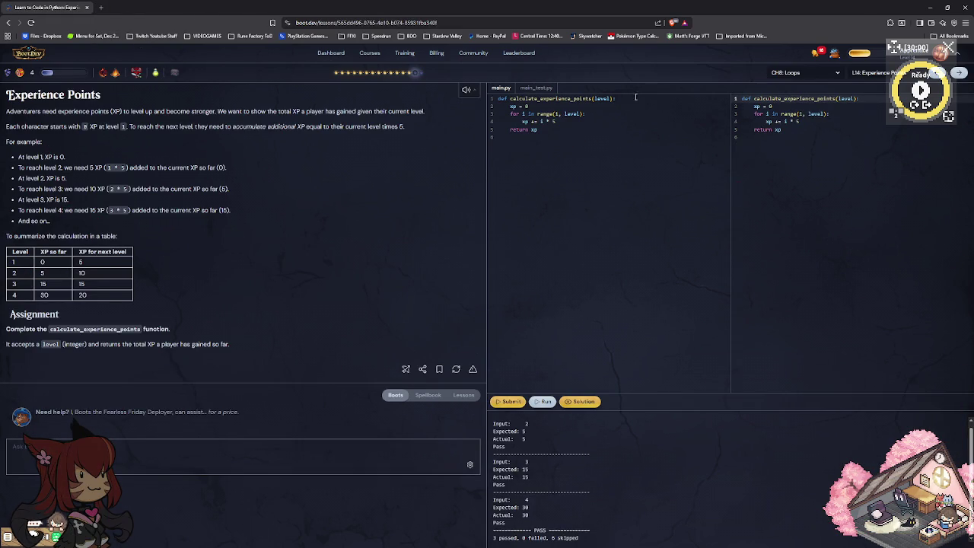
Generate a Training Grounds Python challenge on for loops and range(), then minimize the browser.
click(407, 370)
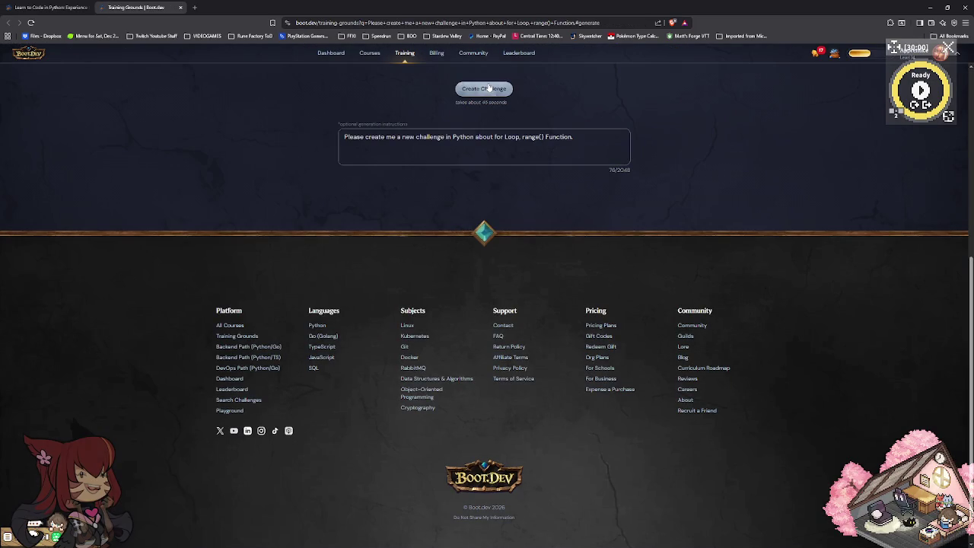
click(489, 89)
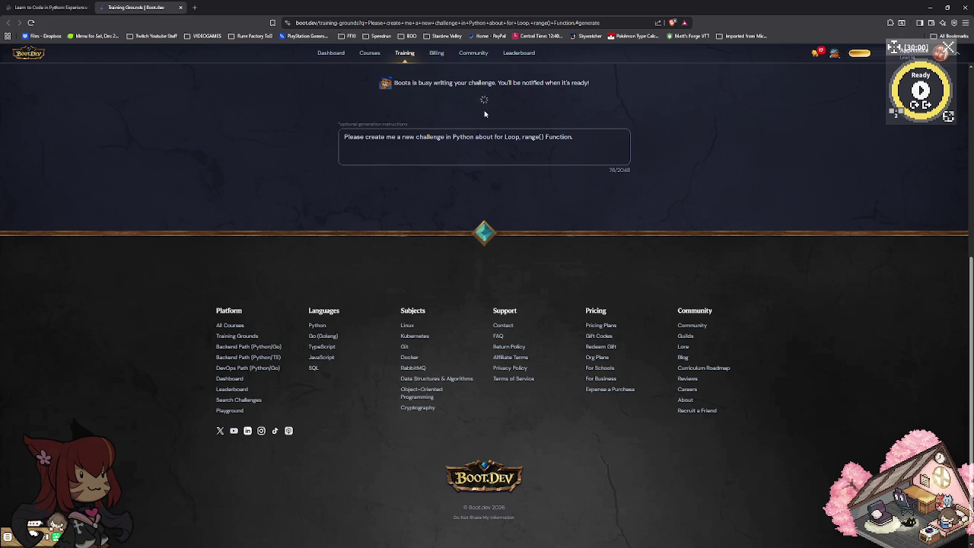
click(931, 6)
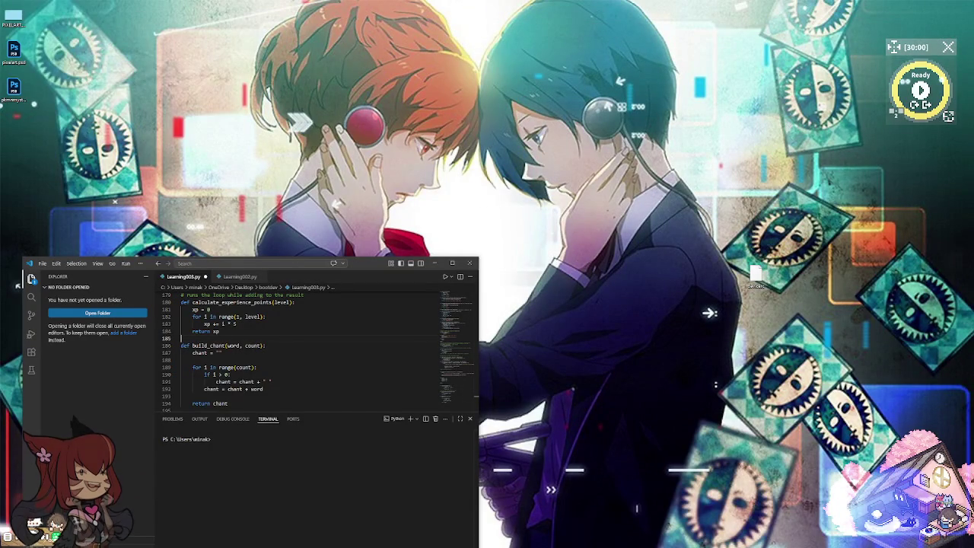
Switch from Visual Studio Code to pixelart.psd in Photoshop.
key(alt+Tab)
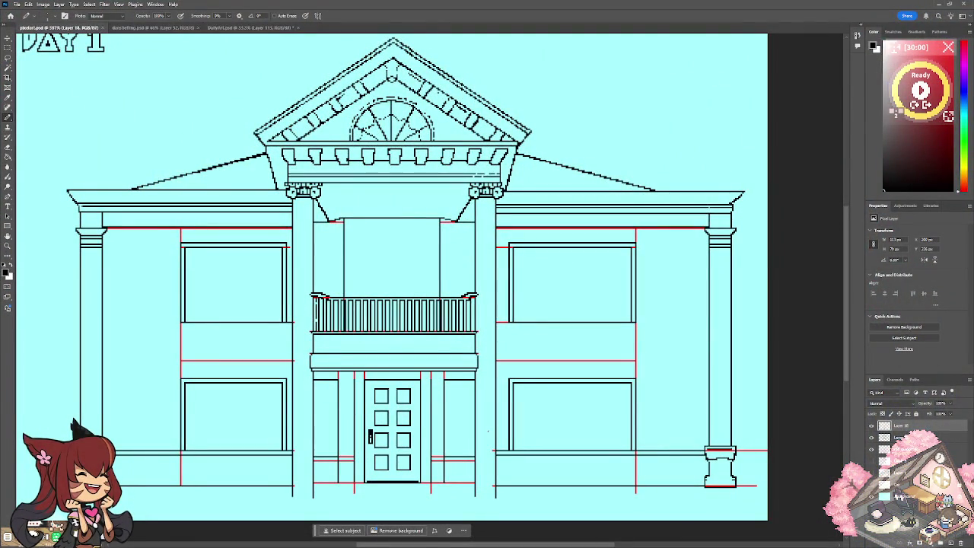
scroll(445, 389, down, 2)
scroll(725, 317, up, 5)
scroll(457, 305, down, 2)
scroll(456, 305, up, 3)
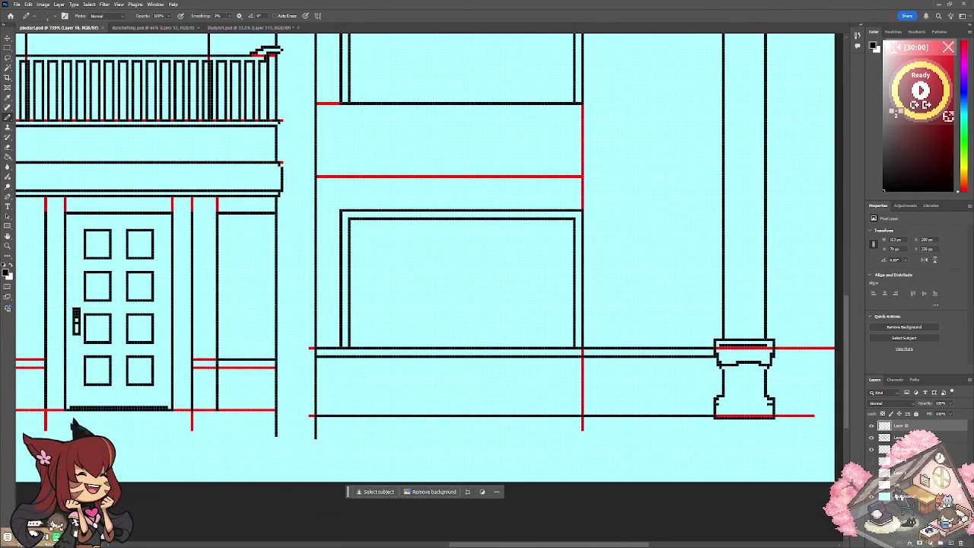
click(872, 438)
scroll(426, 259, left, 5)
scroll(426, 259, left, 4)
scroll(426, 259, left, 2)
scroll(426, 259, left, 3)
scroll(426, 259, up, 4)
scroll(426, 258, up, 3)
scroll(305, 166, up, 1)
scroll(305, 166, up, 1)
scroll(305, 166, up, 1)
scroll(305, 166, up, 1)
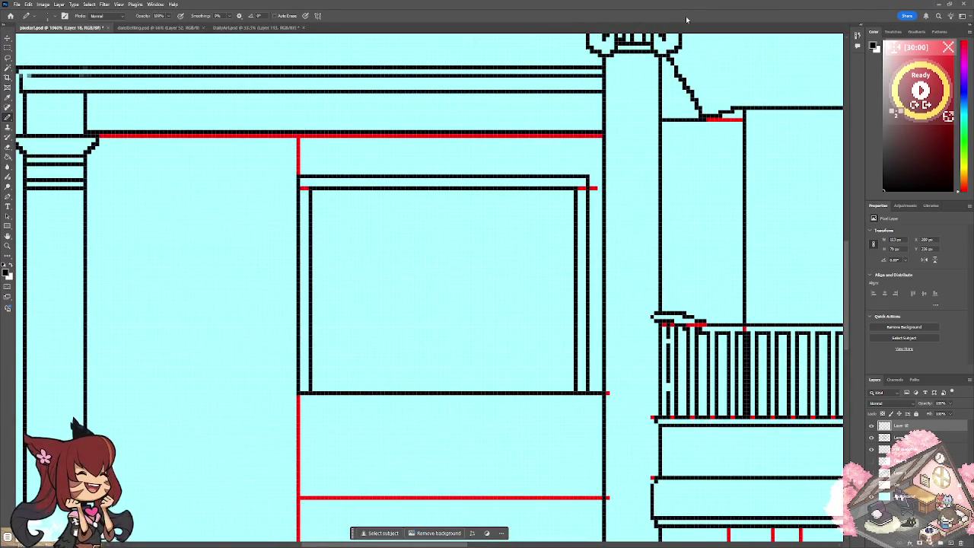
key(ctrl+0)
key(ctrl+plus)
key(ctrl+plus)
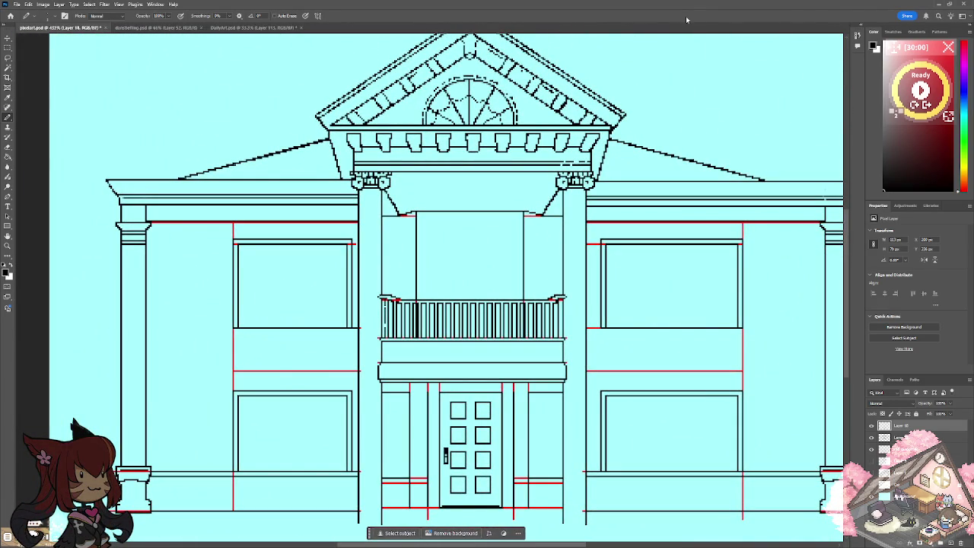
key(ctrl+plus)
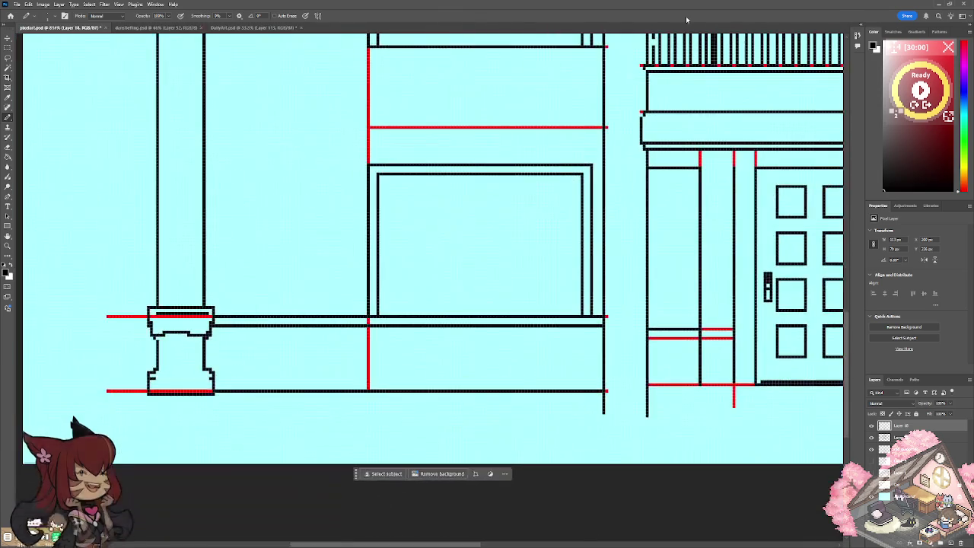
key(ctrl+plus)
key(ctrl+plus)
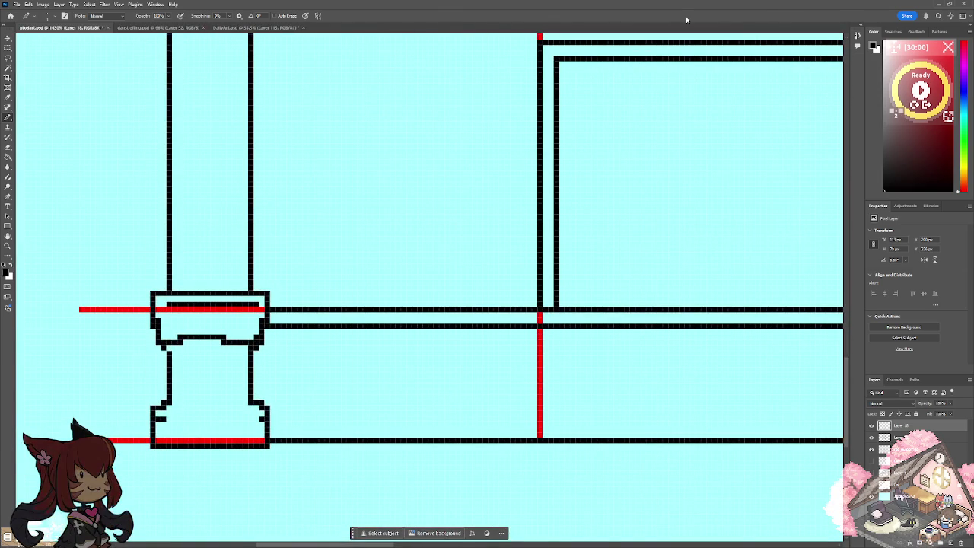
click(283, 329)
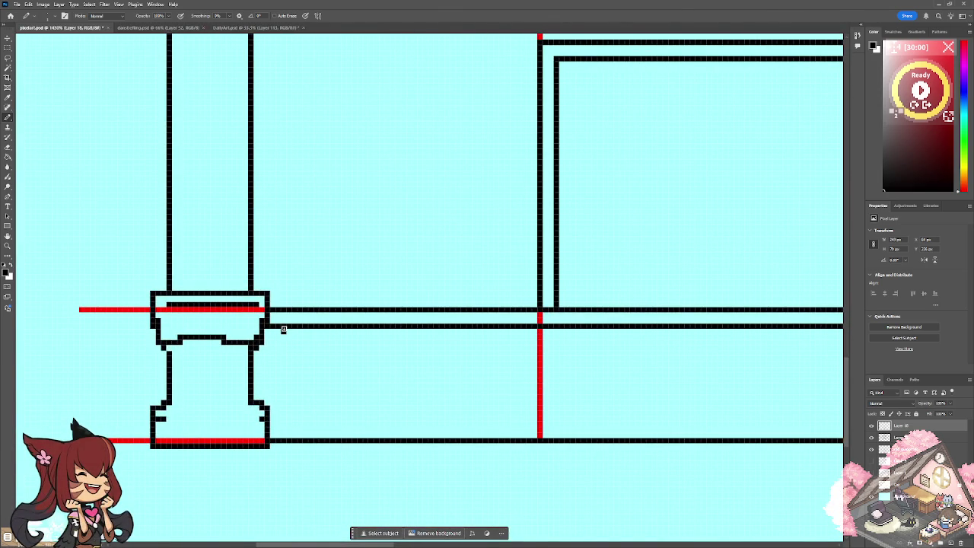
key(ctrl+z)
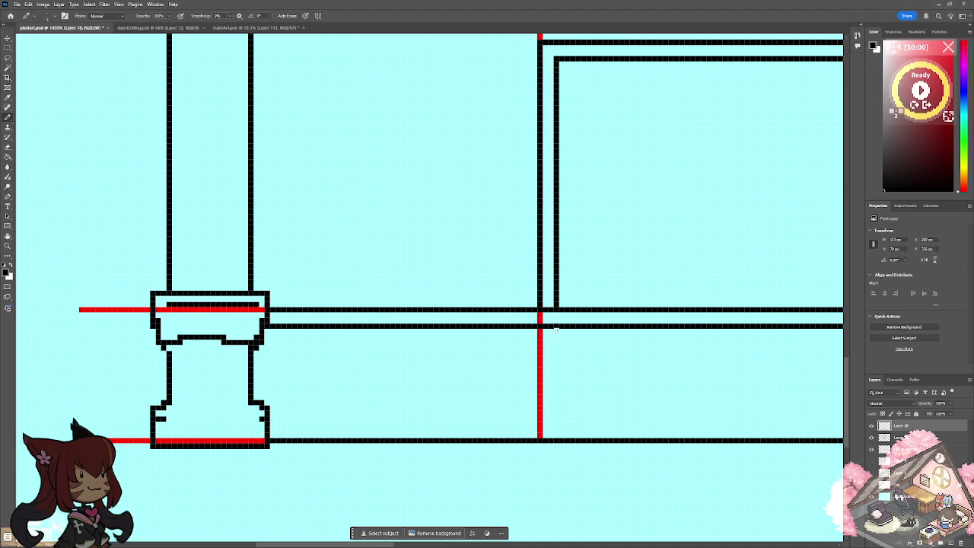
scroll(542, 327, down, 5)
scroll(636, 295, up, 3)
click(872, 427)
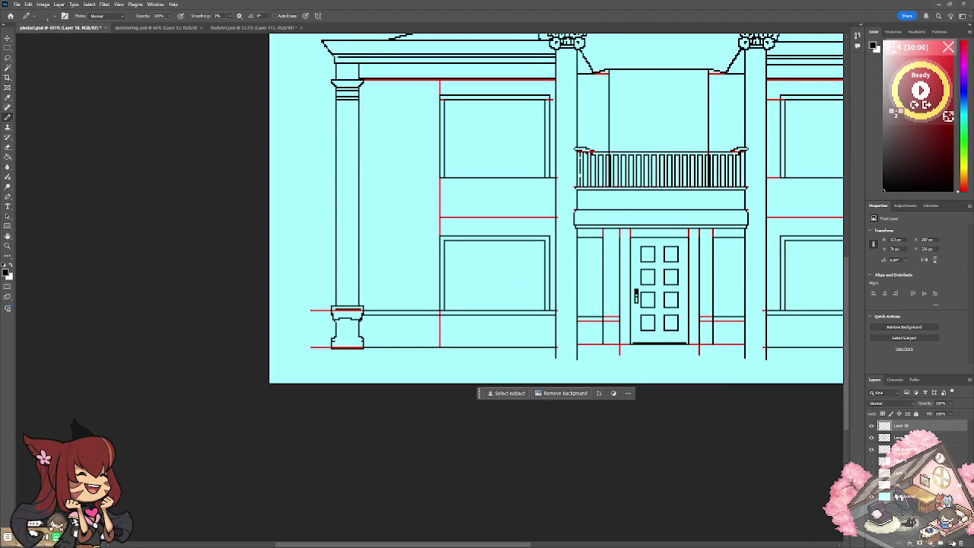
scroll(555, 229, up, 2)
scroll(555, 228, up, 3)
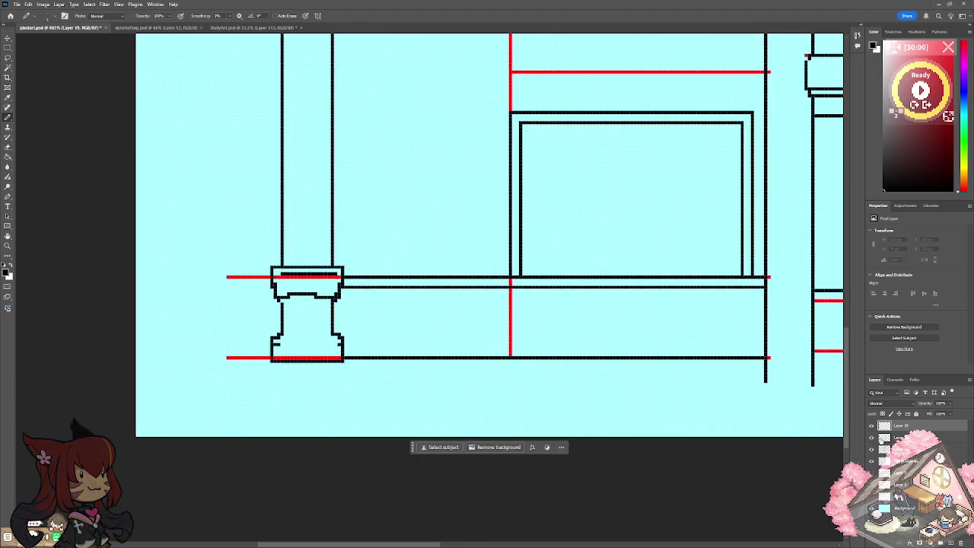
scroll(358, 303, up, 3)
Pencil the first lines of a small post right of the left column base.
mouse_move(345, 272)
mouse_down()
mouse_move(276, 295)
mouse_move(289, 322)
mouse_move(290, 402)
mouse_up()
click(285, 415)
drag(278, 423, 278, 440)
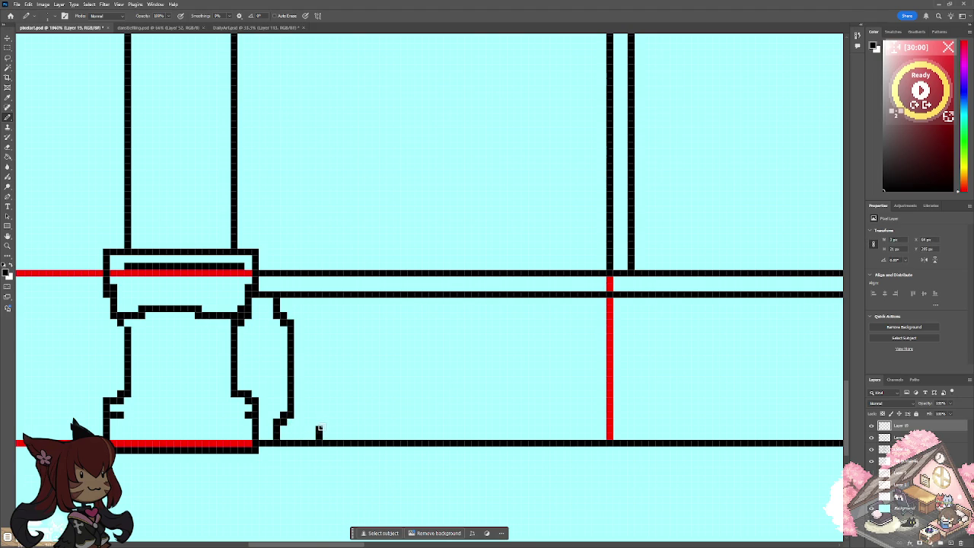
mouse_move(319, 423)
mouse_down()
mouse_move(306, 414)
mouse_move(304, 325)
mouse_move(319, 295)
mouse_up()
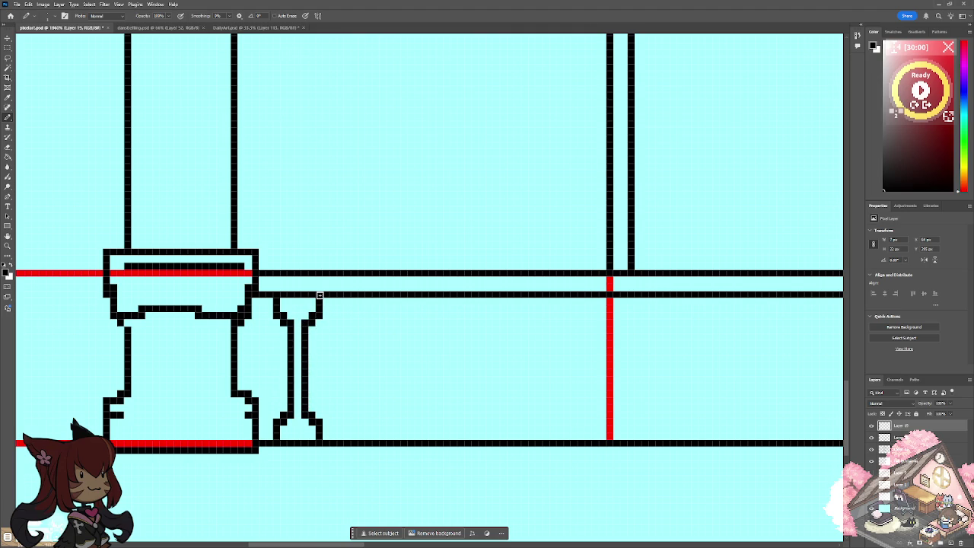
key(ctrl+0)
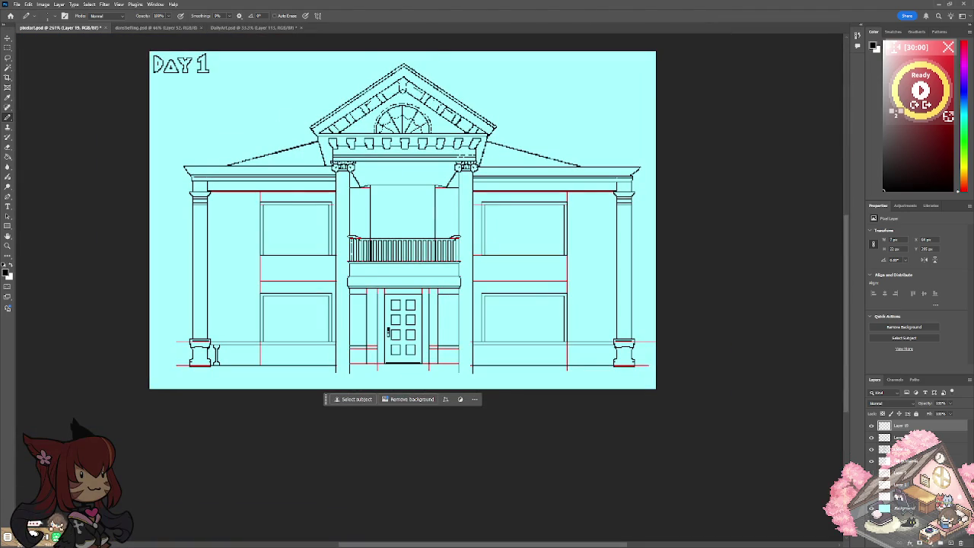
scroll(195, 358, up, 2)
scroll(195, 358, up, 1)
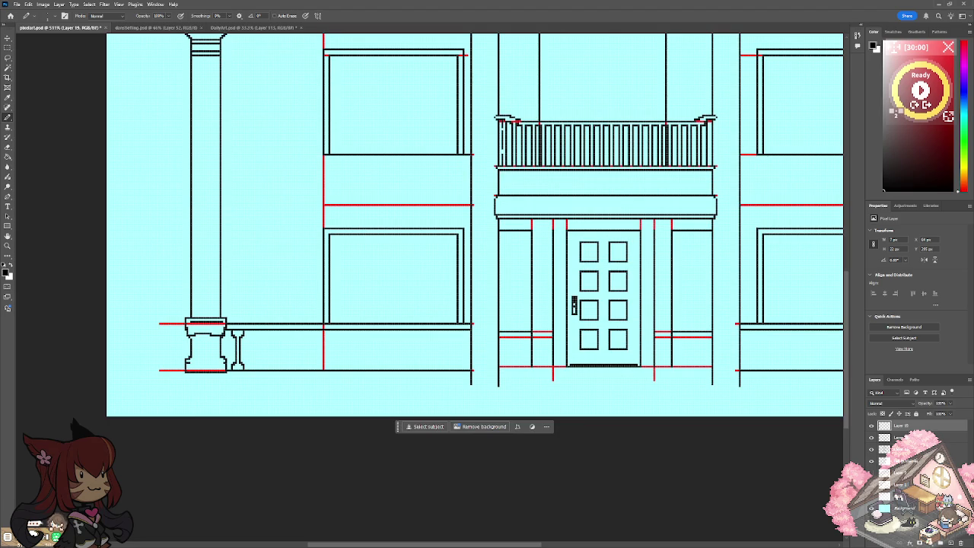
scroll(475, 228, down, 2)
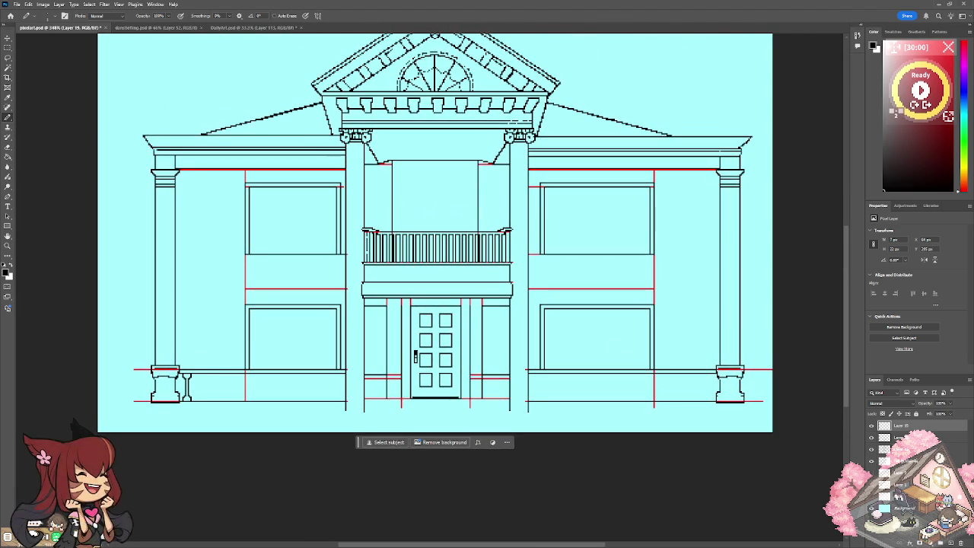
scroll(163, 403, up, 3)
scroll(163, 402, up, 1)
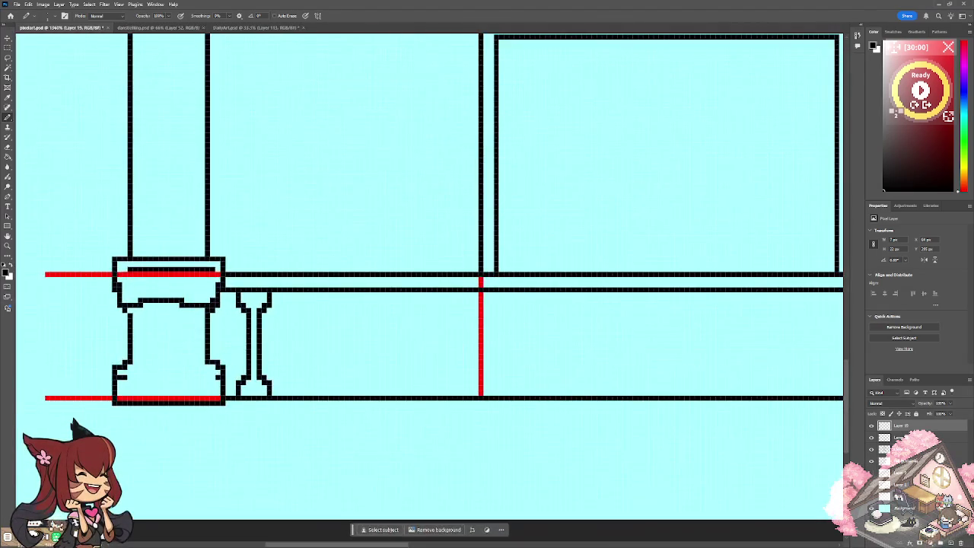
scroll(226, 353, up, 2)
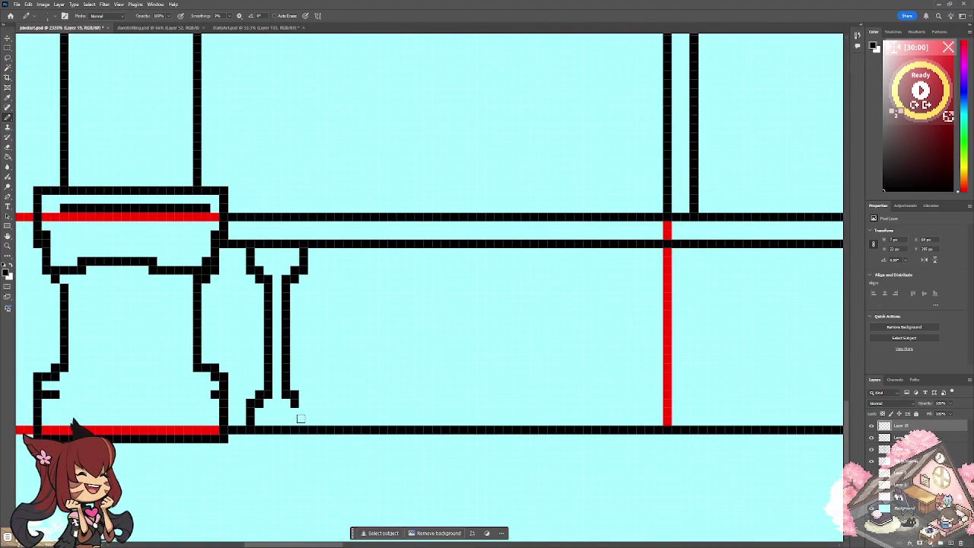
Reshape the post's outline, linking its top to the upper base line and adding feet.
drag(251, 420, 251, 403)
mouse_move(303, 262)
mouse_down()
mouse_move(304, 251)
mouse_move(252, 268)
mouse_up()
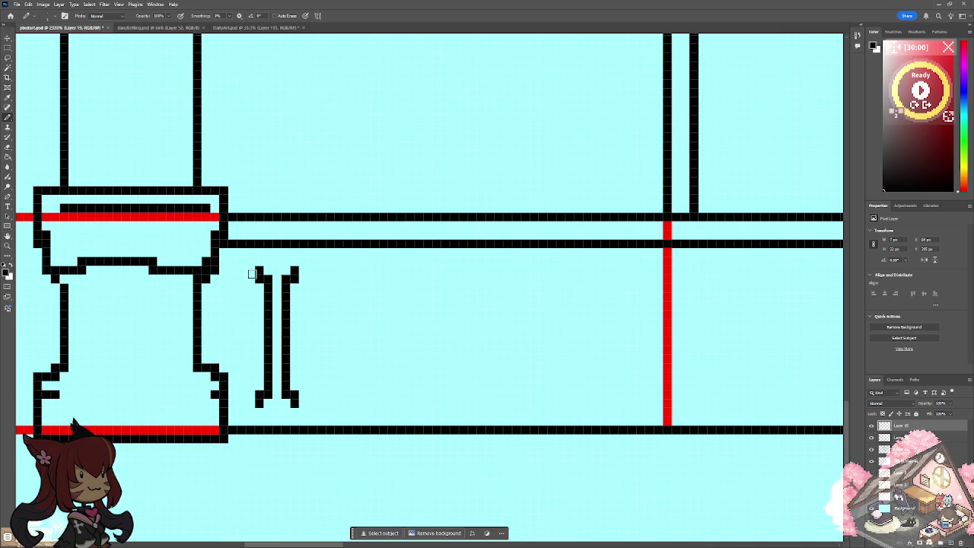
click(258, 259)
mouse_move(293, 261)
mouse_down()
mouse_move(267, 250)
mouse_move(284, 261)
mouse_up()
click(260, 412)
drag(285, 421, 292, 412)
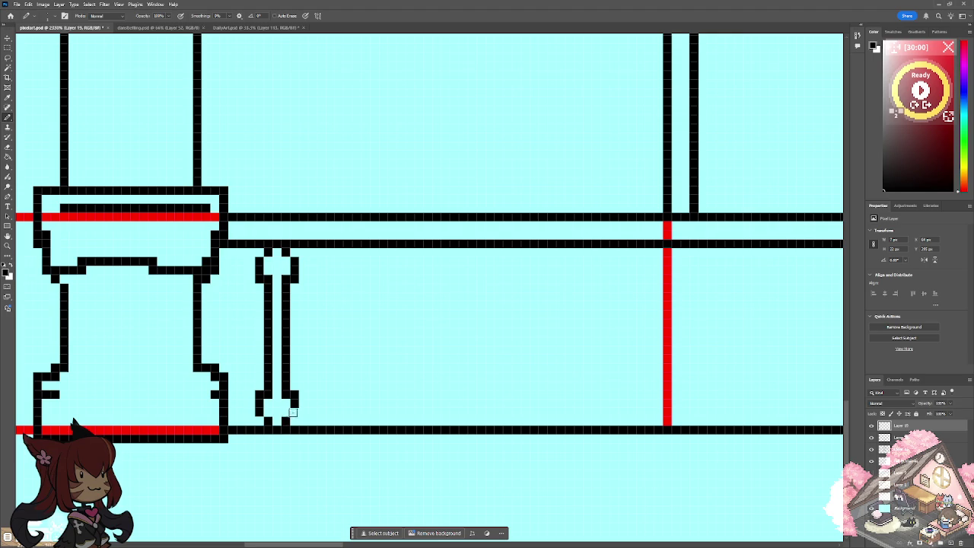
click(292, 412)
key(ctrl+minus)
key(ctrl+minus)
key(ctrl+minus)
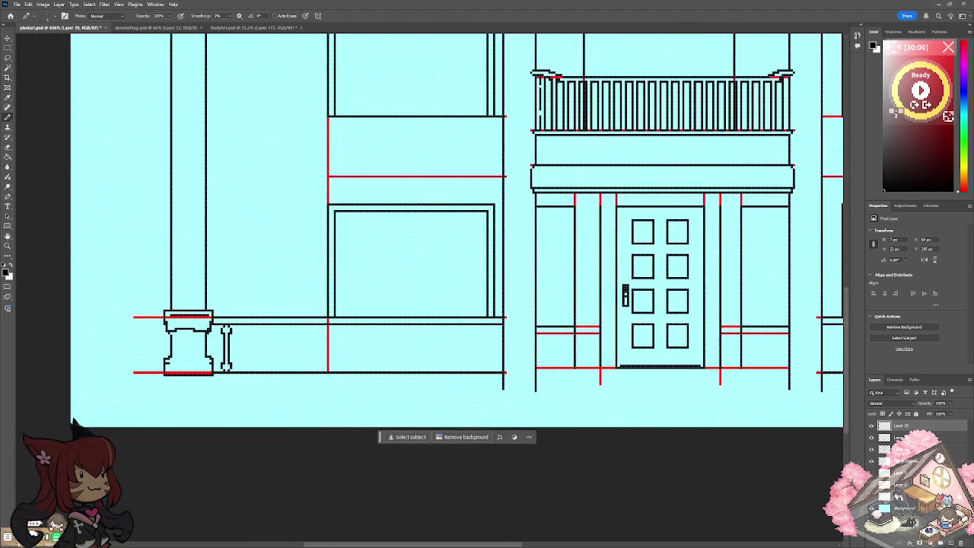
scroll(193, 372, down, 3)
scroll(197, 367, up, 3)
scroll(196, 367, up, 1)
scroll(197, 367, up, 3)
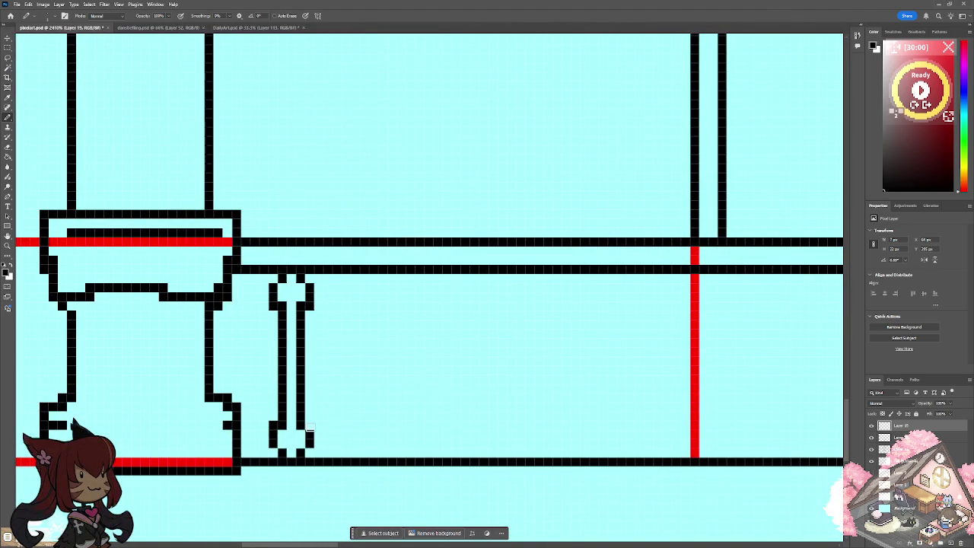
Extend both post lines between the base lines and add flared corner pixels at each end.
mouse_move(309, 283)
mouse_down()
mouse_move(309, 311)
mouse_move(271, 304)
mouse_up()
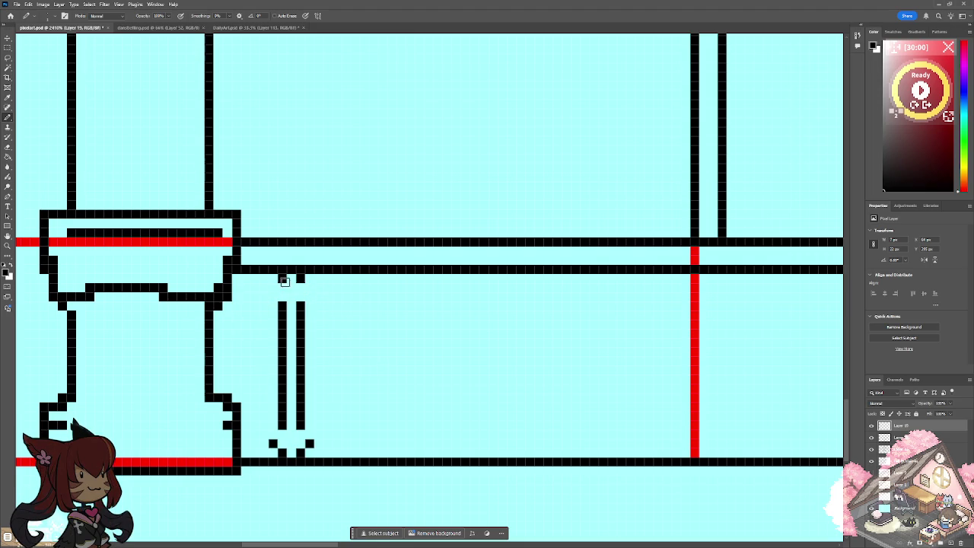
drag(274, 443, 301, 448)
mouse_move(301, 337)
mouse_down()
mouse_move(301, 285)
mouse_move(283, 285)
mouse_up()
click(273, 278)
click(310, 278)
click(273, 454)
click(309, 455)
key(ctrl+0)
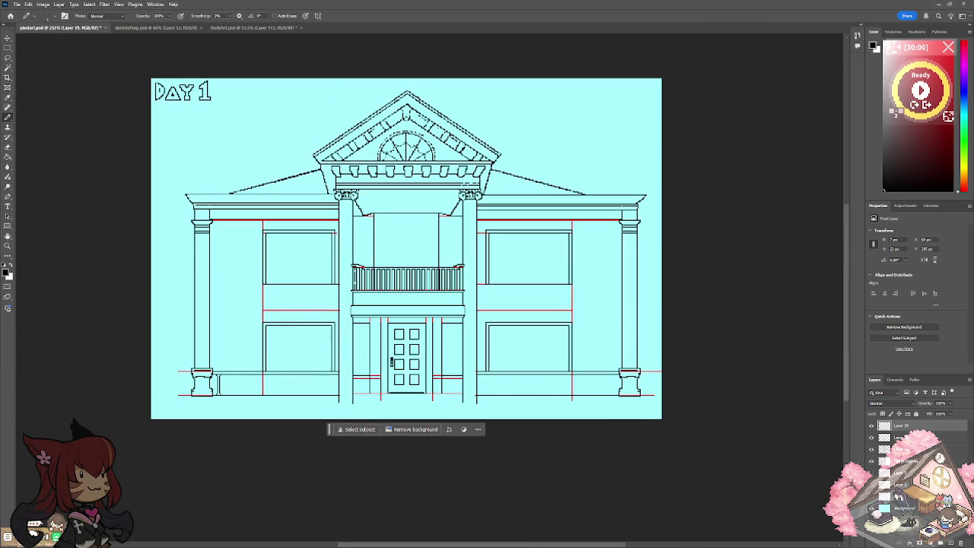
scroll(201, 385, up, 5)
Add a row of notch pixels under the lower-left column base line.
scroll(201, 385, up, 6)
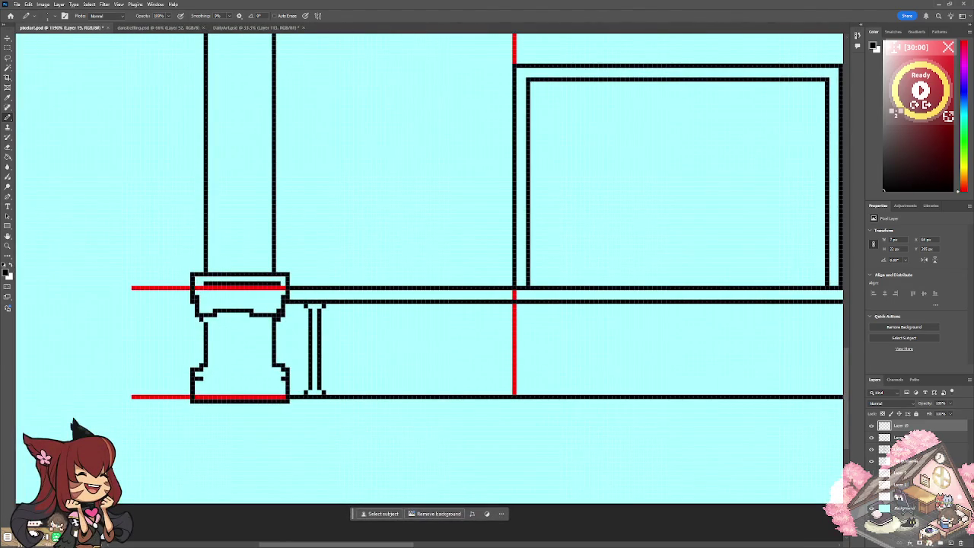
scroll(302, 378, up, 3)
drag(302, 378, 223, 405)
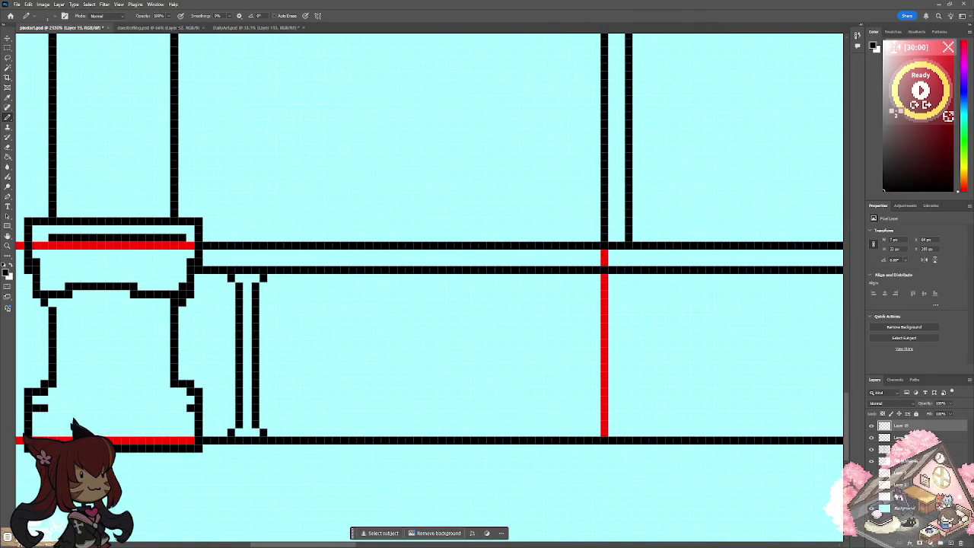
click(287, 277)
click(320, 277)
click(296, 286)
click(344, 277)
click(377, 277)
click(352, 285)
click(401, 277)
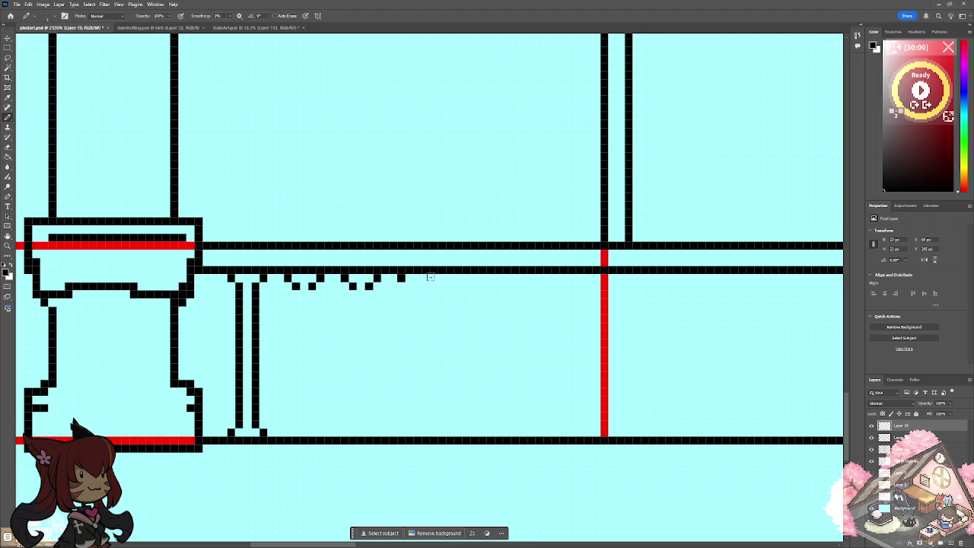
click(434, 277)
Pencil vertical baluster lines between the rails beside the column base.
drag(296, 293, 296, 422)
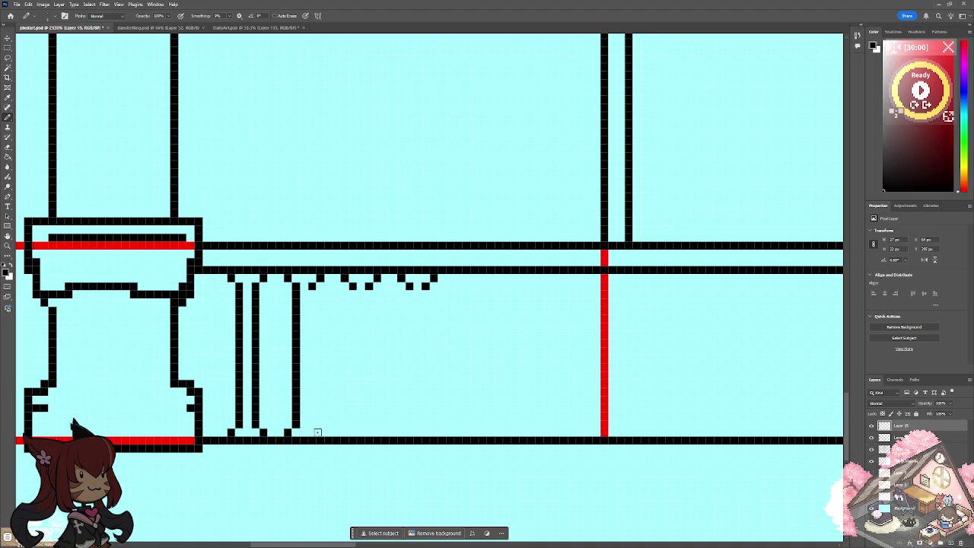
mouse_move(314, 427)
mouse_down()
mouse_move(313, 290)
mouse_move(352, 334)
mouse_move(352, 409)
mouse_up()
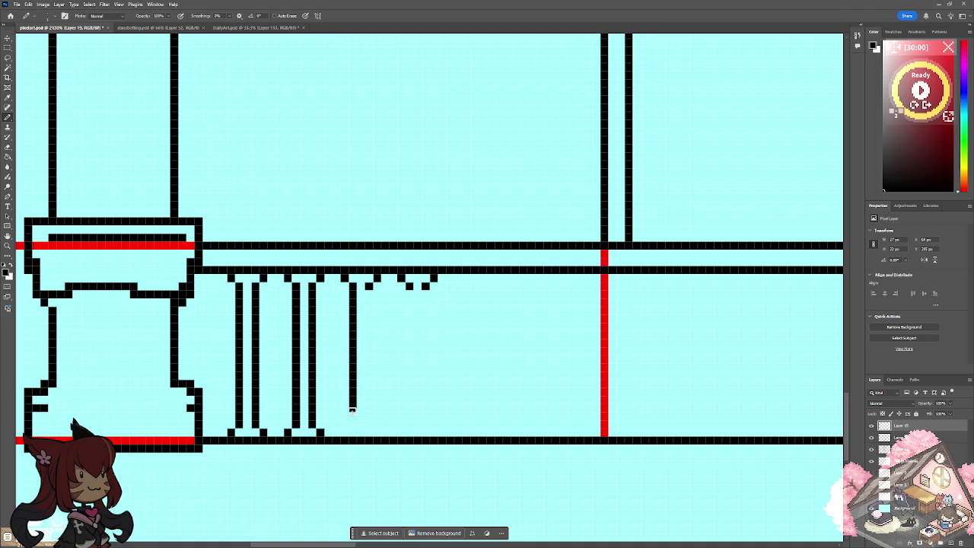
click(346, 432)
drag(377, 432, 368, 286)
Fit the whole building on screen to review the balusters, then zoom back in.
key(ctrl+0)
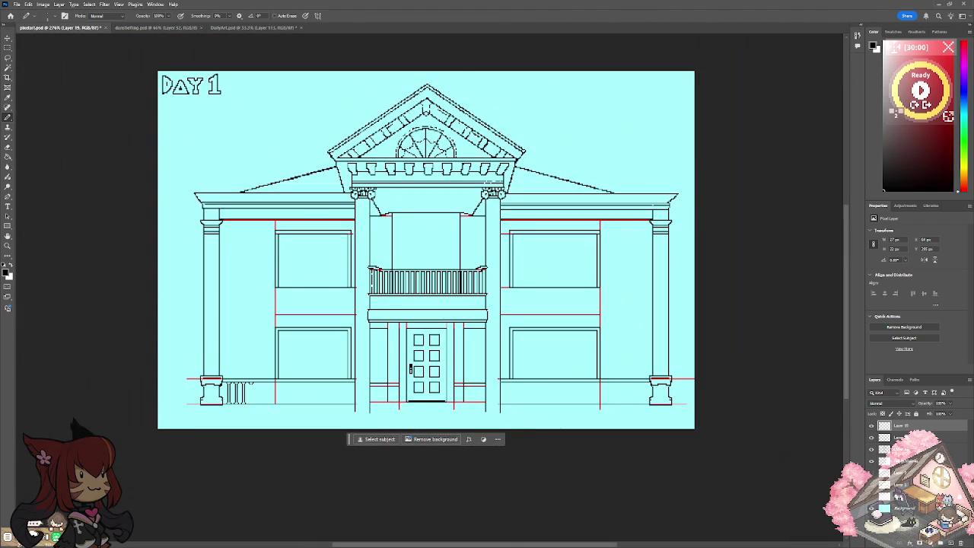
scroll(232, 402, up, 5)
scroll(232, 402, up, 2)
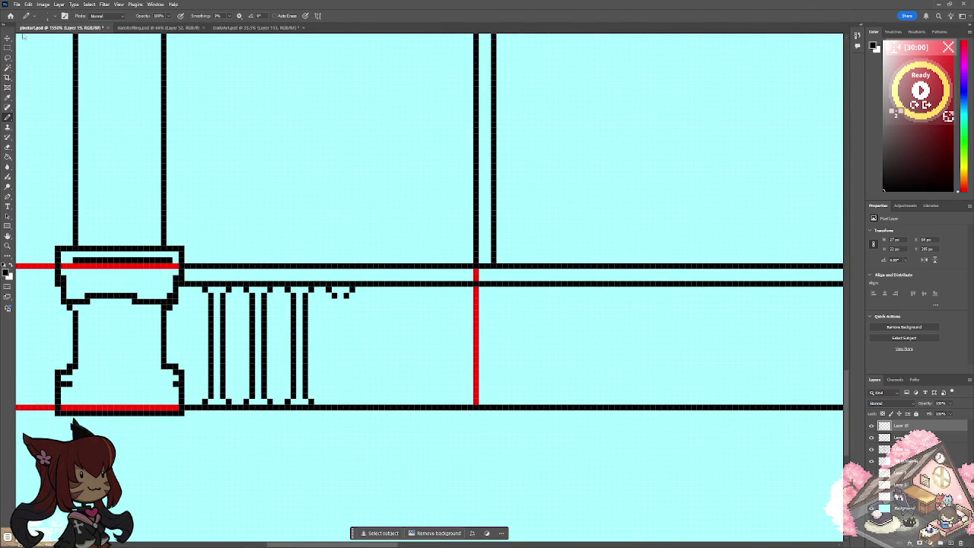
click(8, 47)
Copy the selected balusters to a new layer, duplicate them rightward and merge.
drag(197, 286, 326, 404)
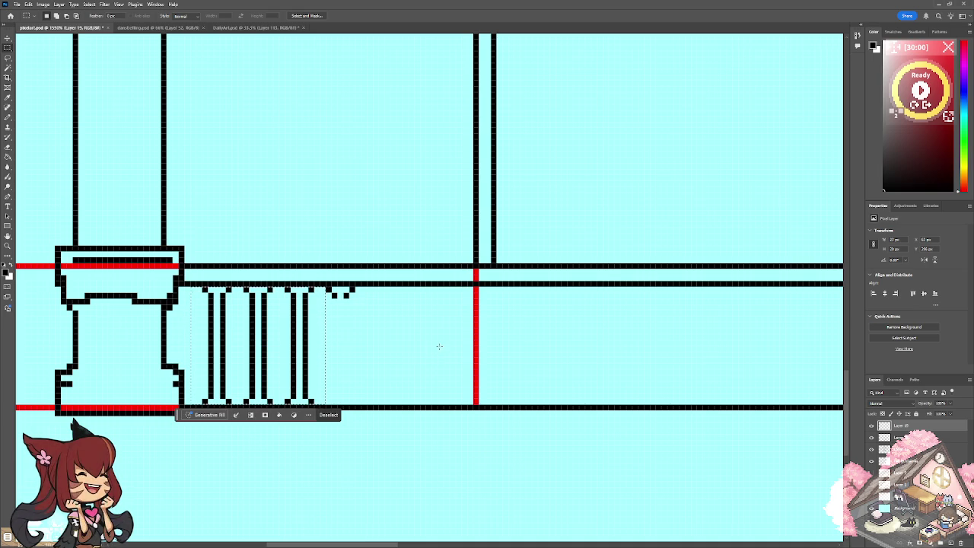
key(v)
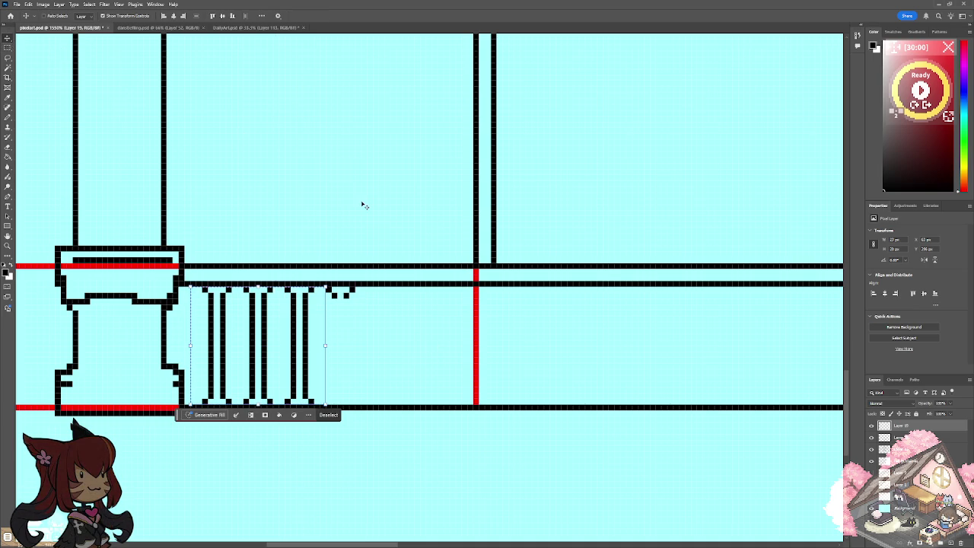
key(ctrl+j)
click(394, 313)
click(906, 425)
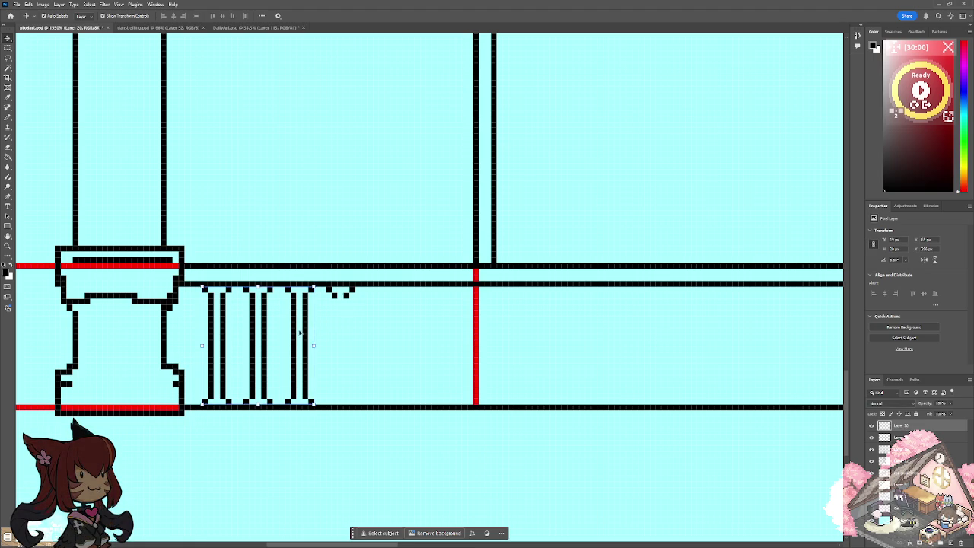
drag(301, 333, 423, 333)
shift+click(898, 437)
key(ctrl+e)
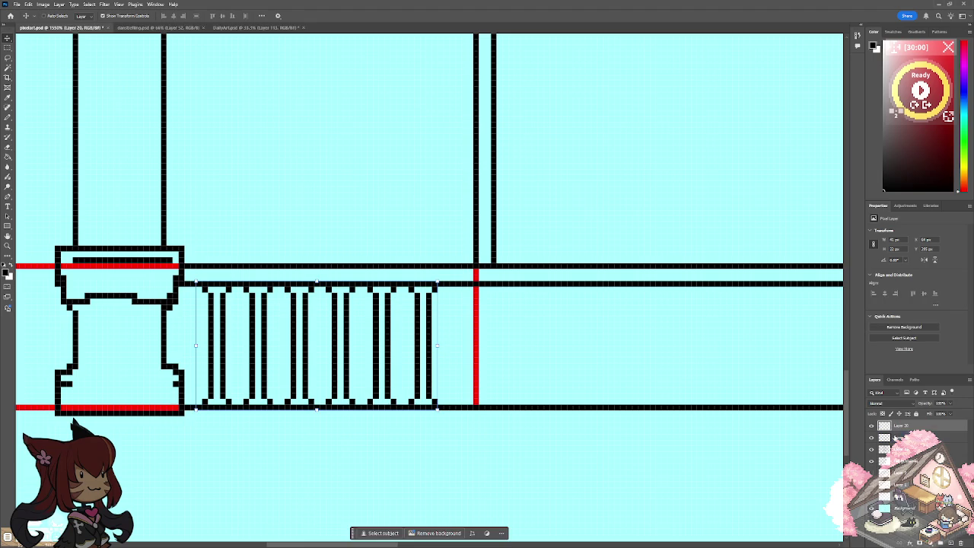
Paste the baluster row further along the railing and merge it in.
key(ctrl+v)
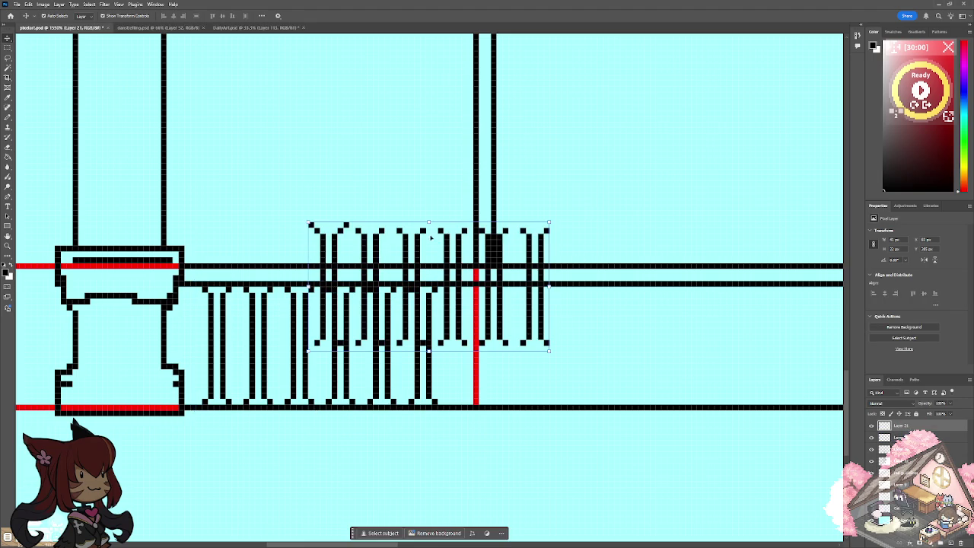
drag(431, 238, 556, 307)
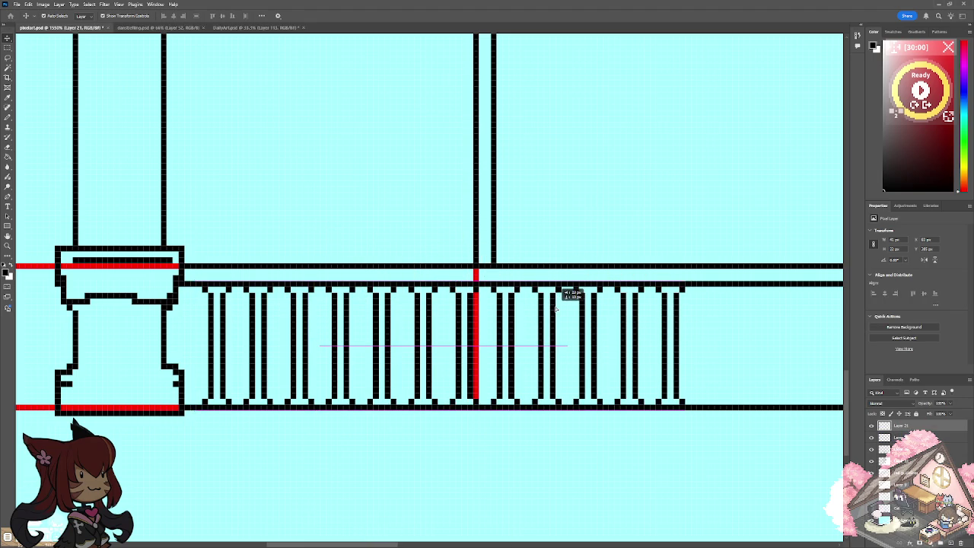
shift+click(902, 437)
key(ctrl+e)
Paste another row at the right end, nudge it onto the bottom rail, and merge all railing pieces.
key(ctrl+v)
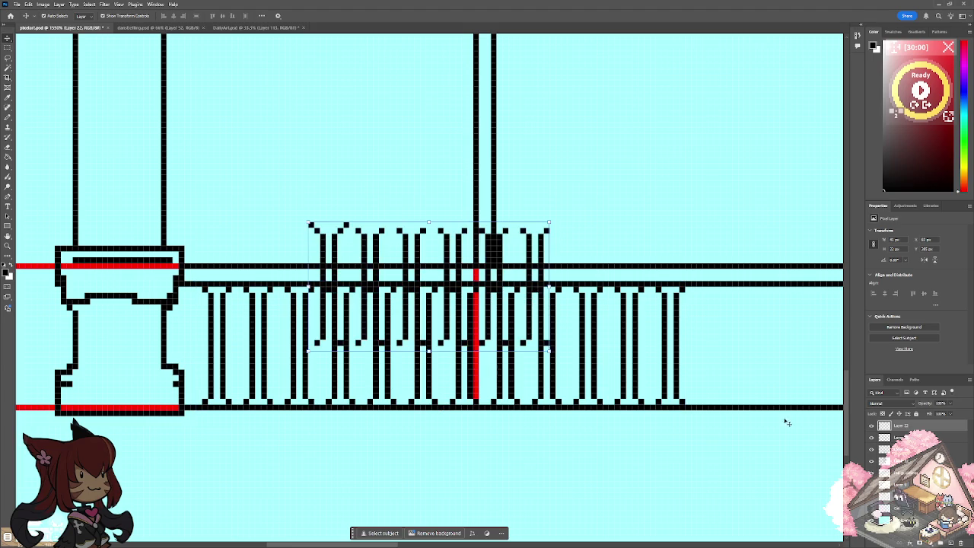
scroll(377, 546, right, 2)
scroll(377, 546, right, 3)
mouse_move(366, 247)
mouse_down()
mouse_move(702, 308)
mouse_move(667, 307)
mouse_move(707, 308)
mouse_move(710, 218)
mouse_move(702, 219)
mouse_up()
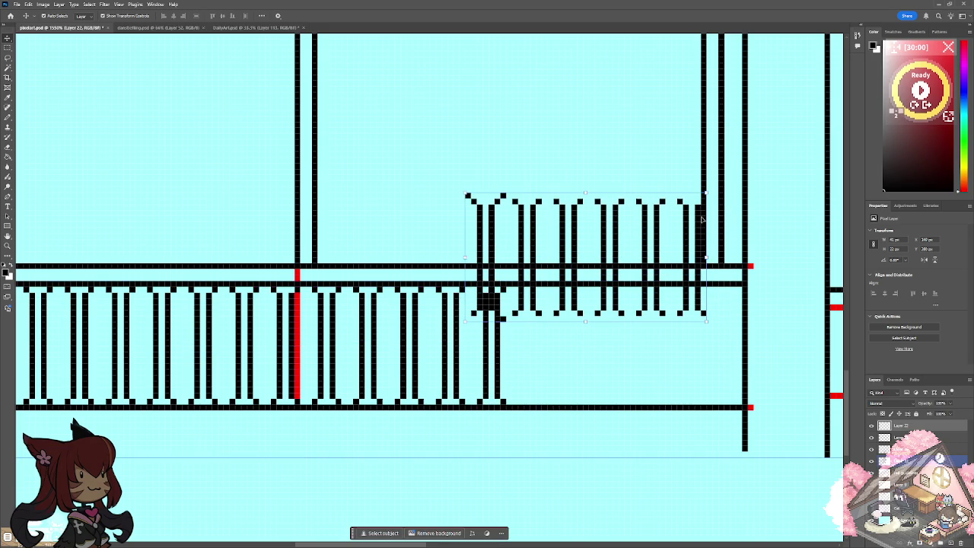
key(Down)
key(Down)
key(Down)
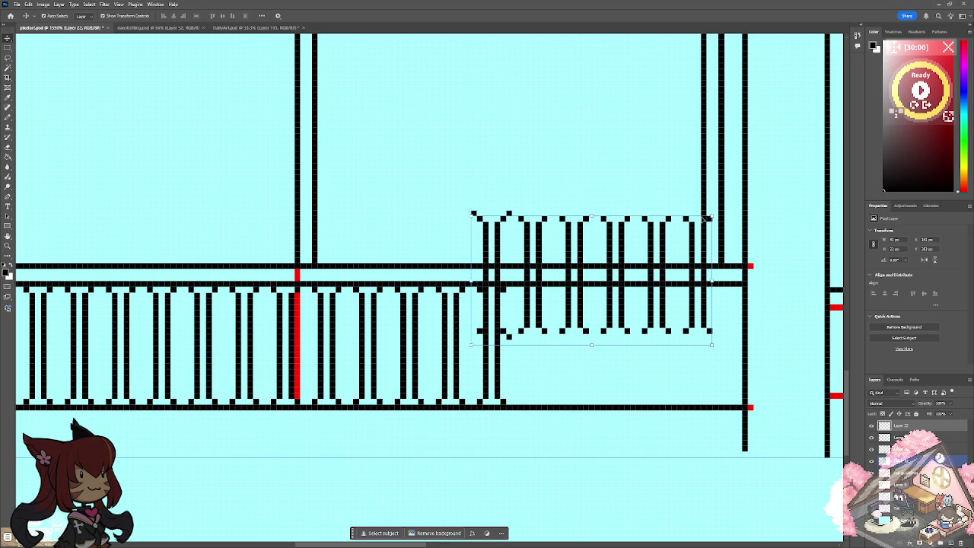
key(Down)
key(Down)
key(Down)
key(Down)
key(Down)
key(Down)
key(Up)
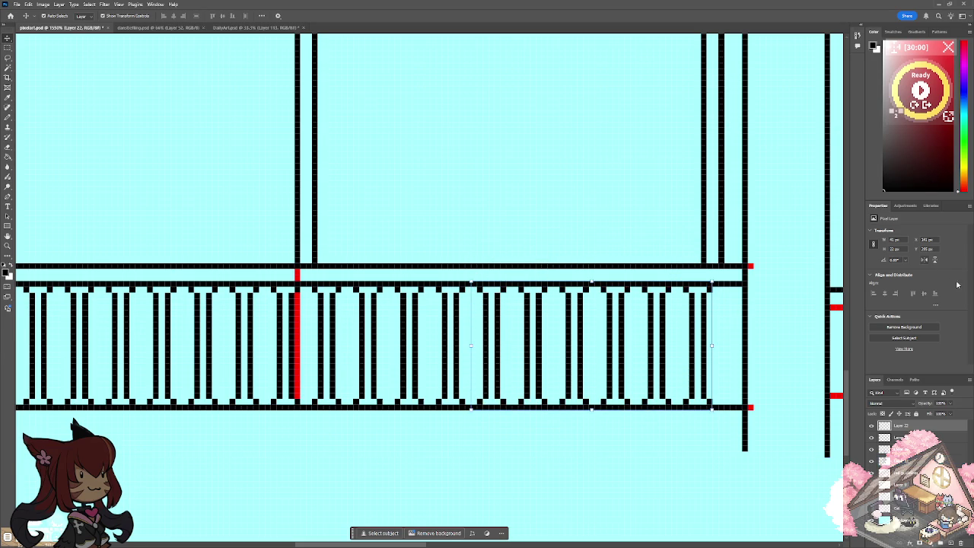
click(913, 438)
key(ctrl+e)
click(871, 427)
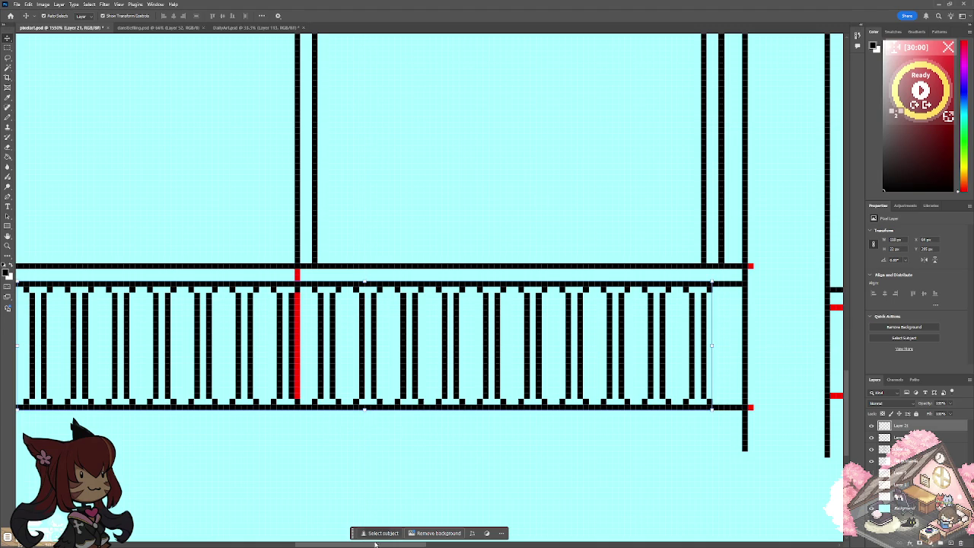
drag(373, 545, 627, 545)
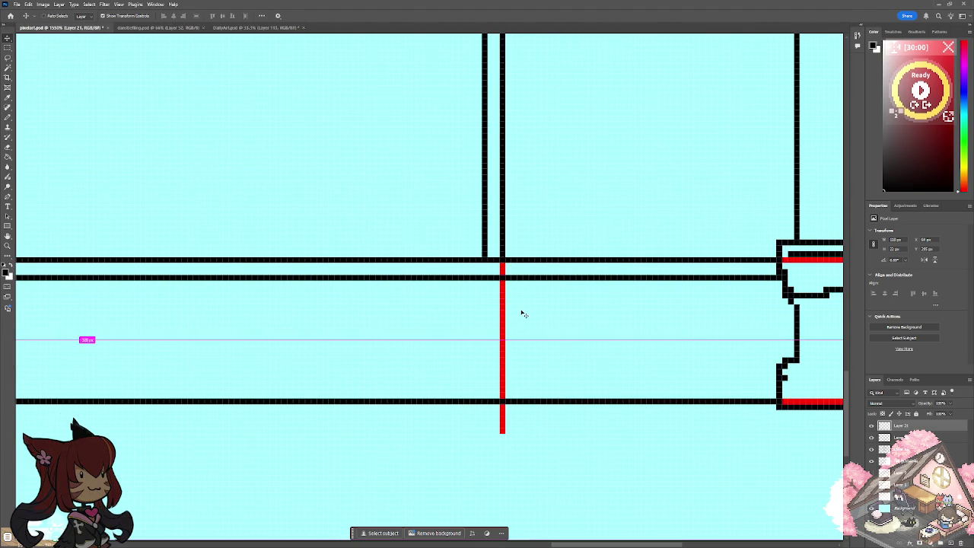
Fit the facade on screen and zoom in on the right wing's ground floor.
scroll(524, 327, down, 1)
scroll(523, 327, right, 1)
scroll(523, 327, right, 1)
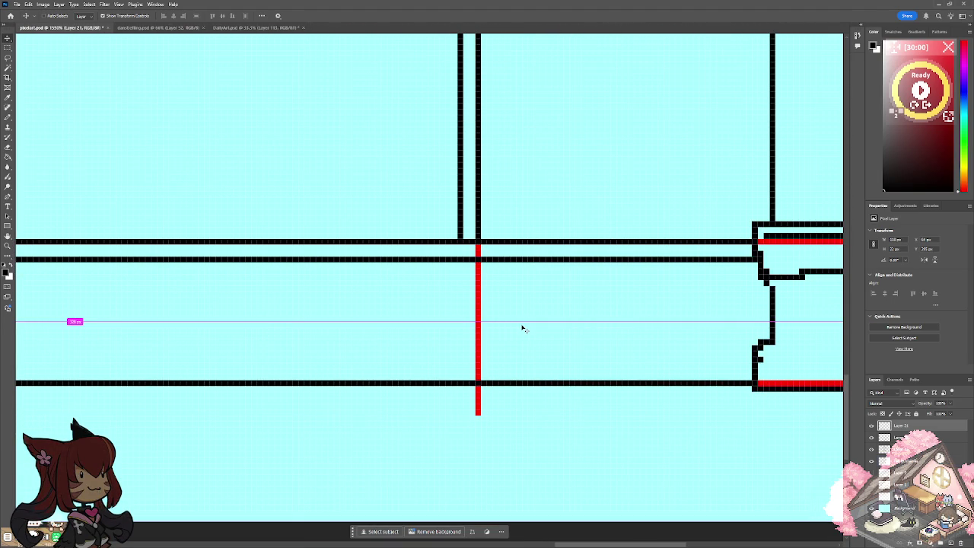
scroll(523, 327, left, 3)
scroll(522, 327, left, 1)
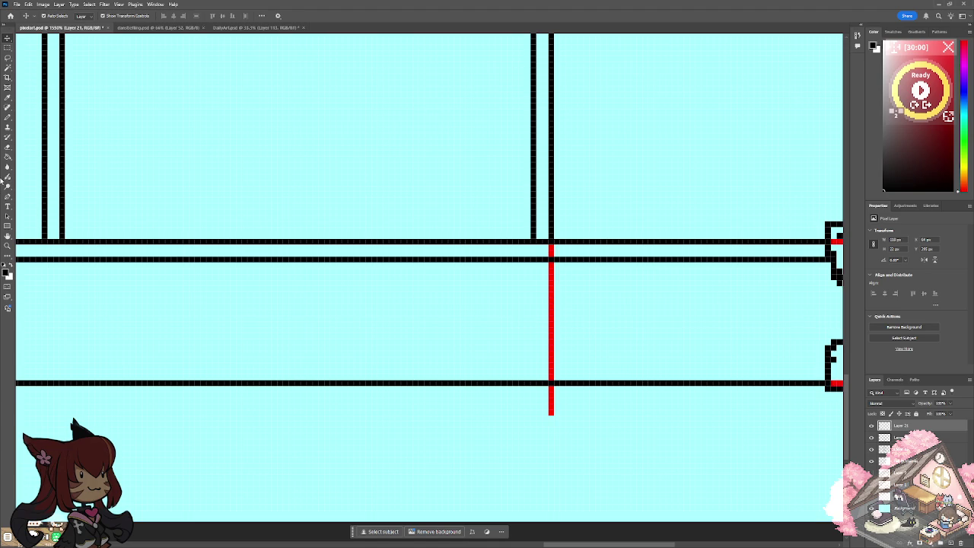
scroll(394, 269, down, 2)
click(8, 244)
right_click(147, 279)
click(175, 289)
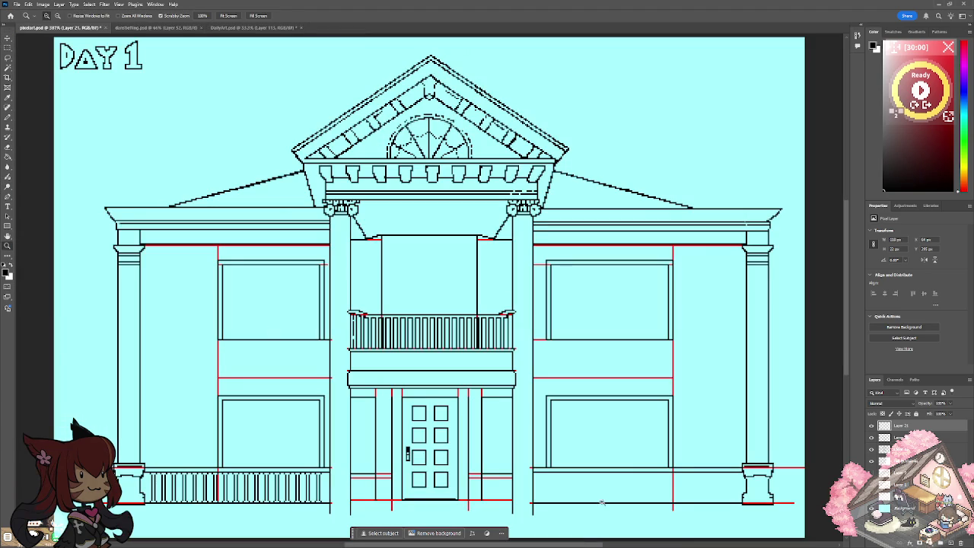
click(681, 504)
drag(479, 545, 530, 545)
Paste the railing copy and move it onto the right ground-floor line.
click(7, 47)
key(ctrl+v)
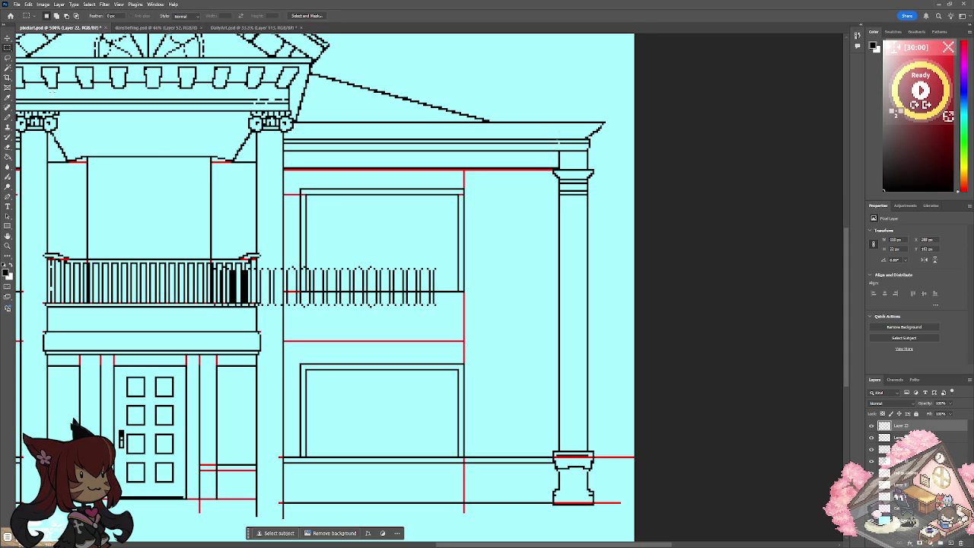
click(7, 38)
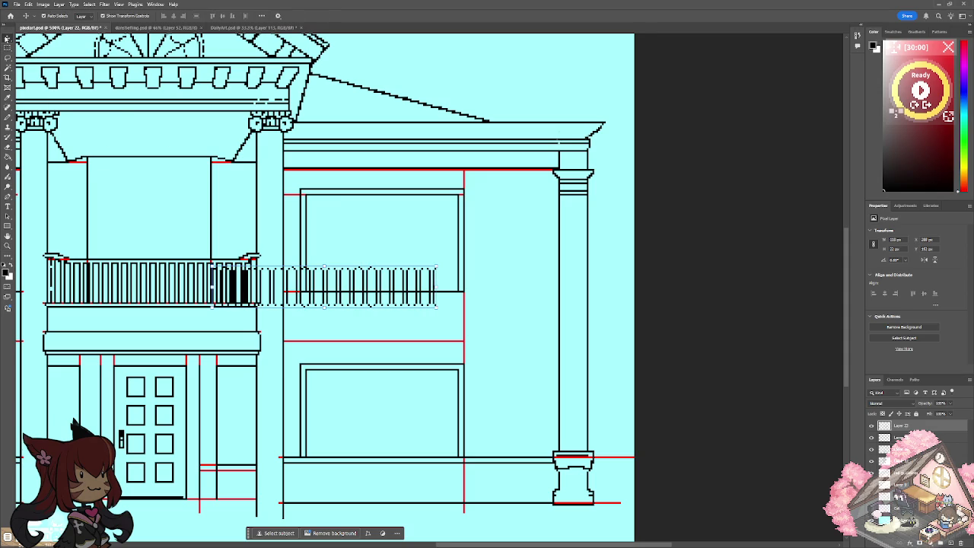
mouse_move(365, 277)
mouse_down()
mouse_move(469, 458)
mouse_move(454, 477)
mouse_move(478, 478)
mouse_up()
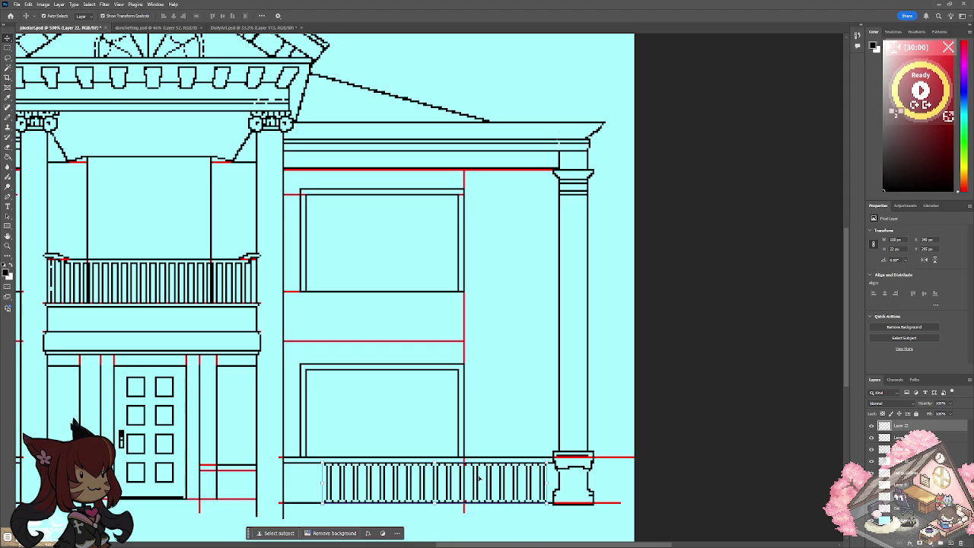
Place a second railing copy beside it and nudge it into alignment.
key(ctrl+v)
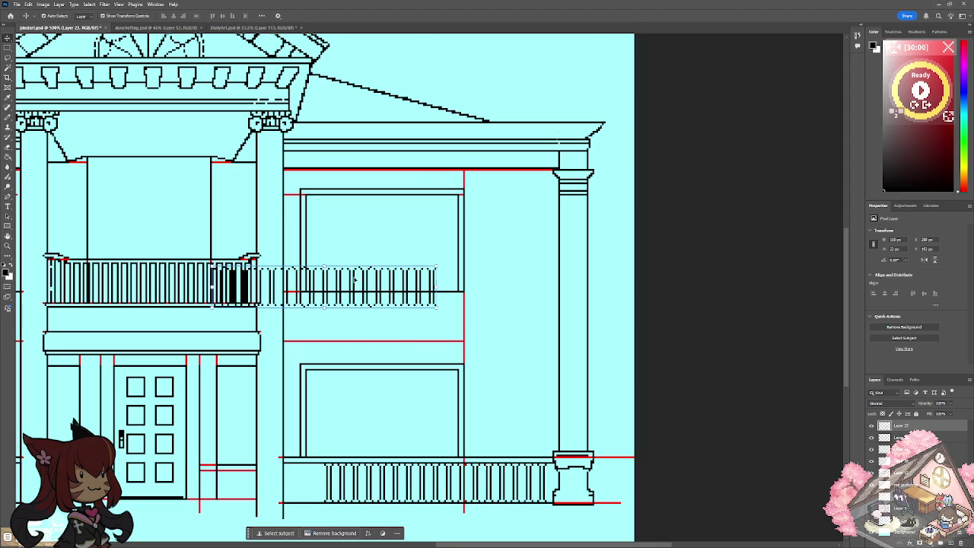
drag(355, 280, 437, 472)
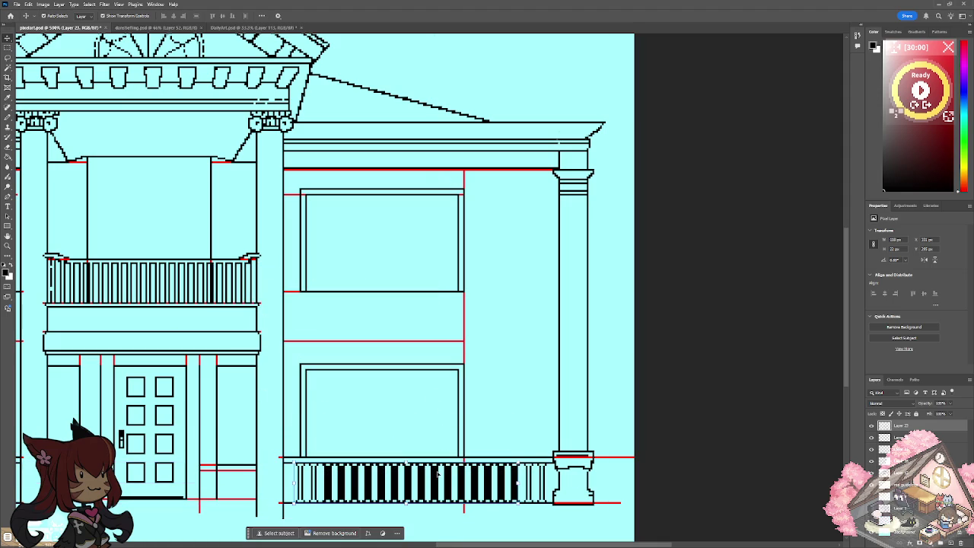
key(Left)
key(Left)
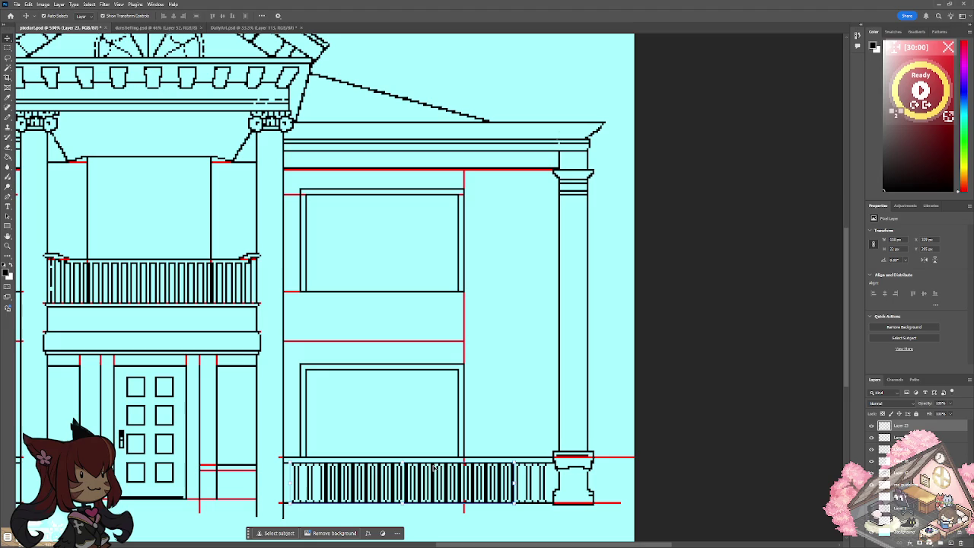
key(Right)
key(Right)
key(Right)
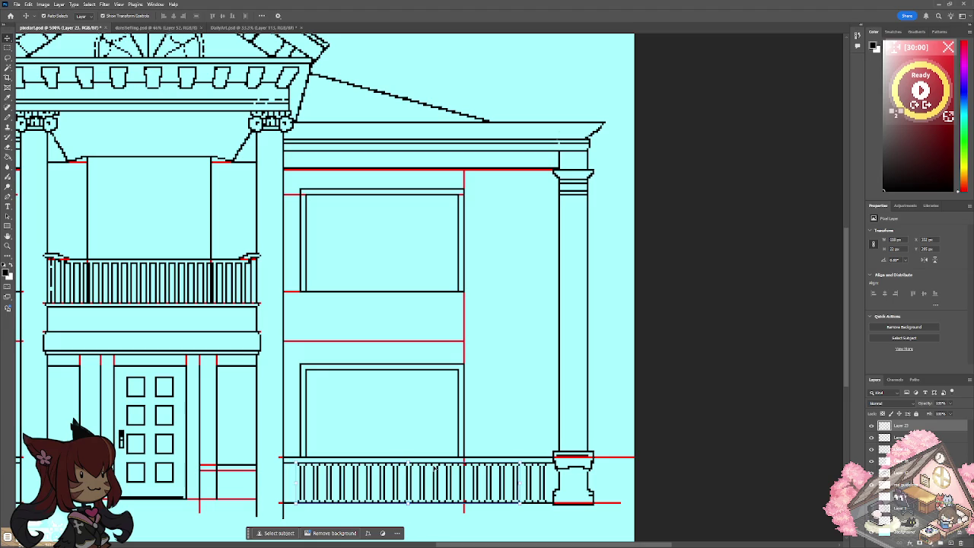
key(Left)
key(Left)
key(Left)
key(Left)
key(Left)
key(Left)
key(Left)
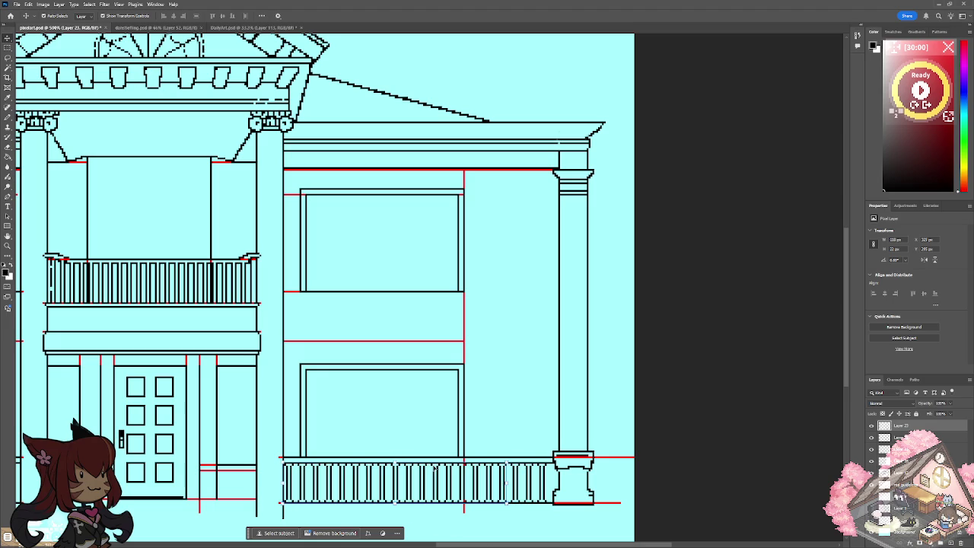
Inspect the railing and door layers, toggling between Layer 12 and Layer 23.
click(6, 51)
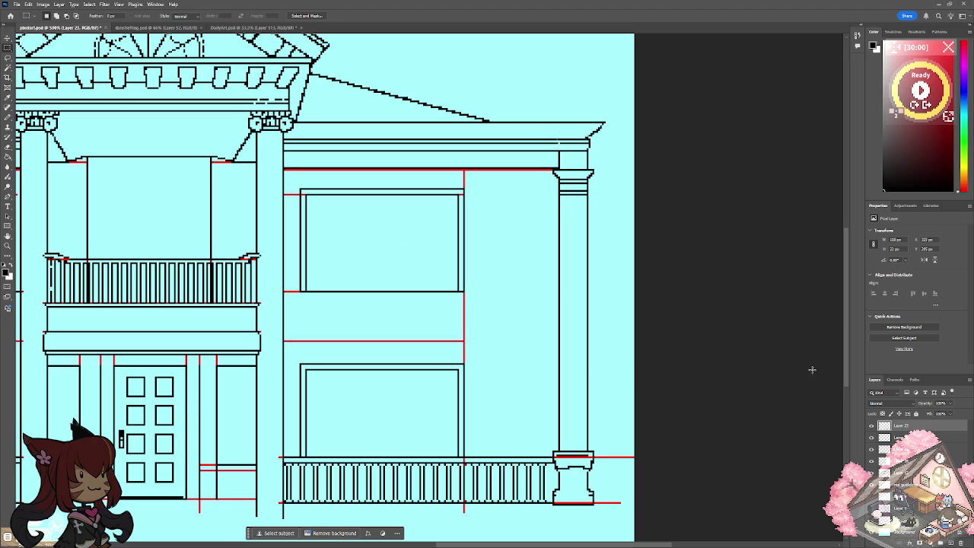
mouse_move(457, 545)
mouse_down()
mouse_move(357, 544)
mouse_move(417, 544)
mouse_up()
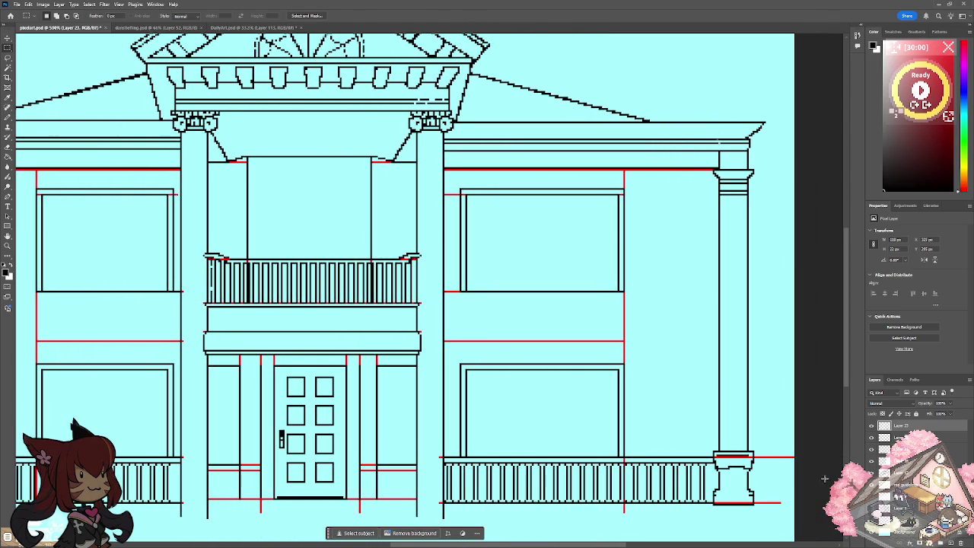
click(882, 426)
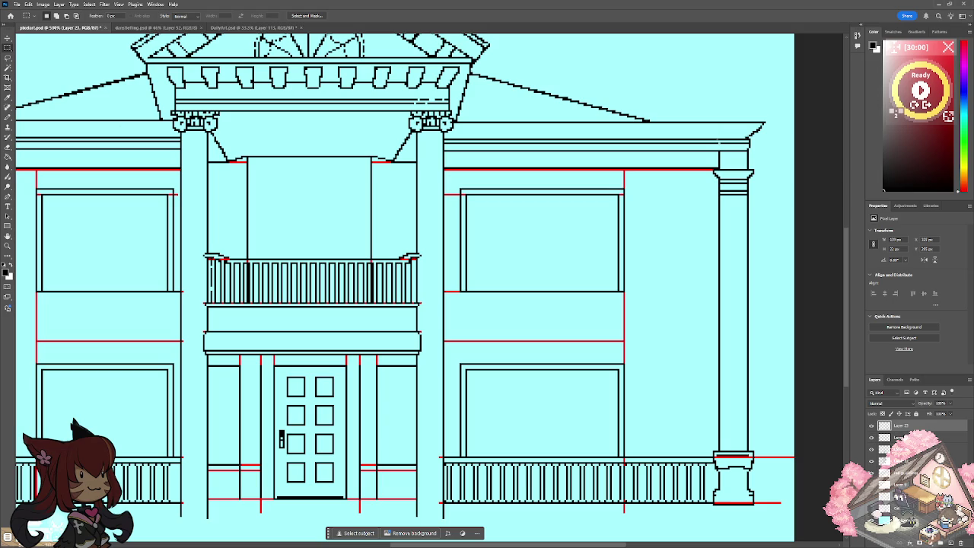
shift+click(898, 437)
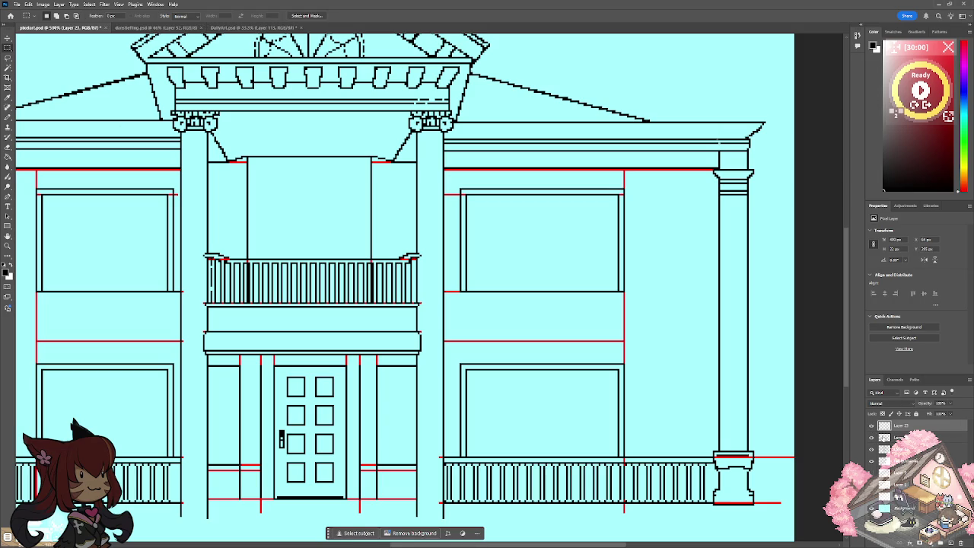
click(872, 439)
click(873, 450)
click(906, 449)
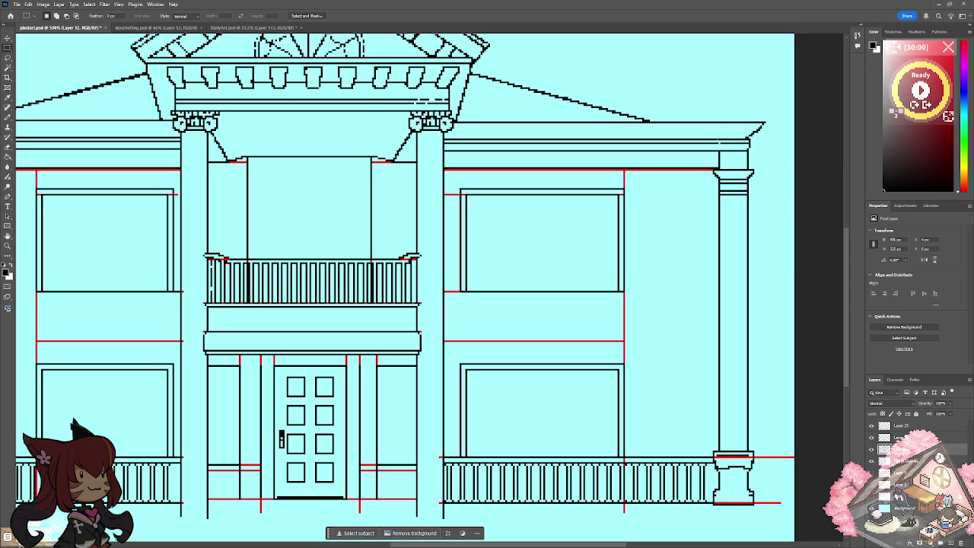
click(905, 427)
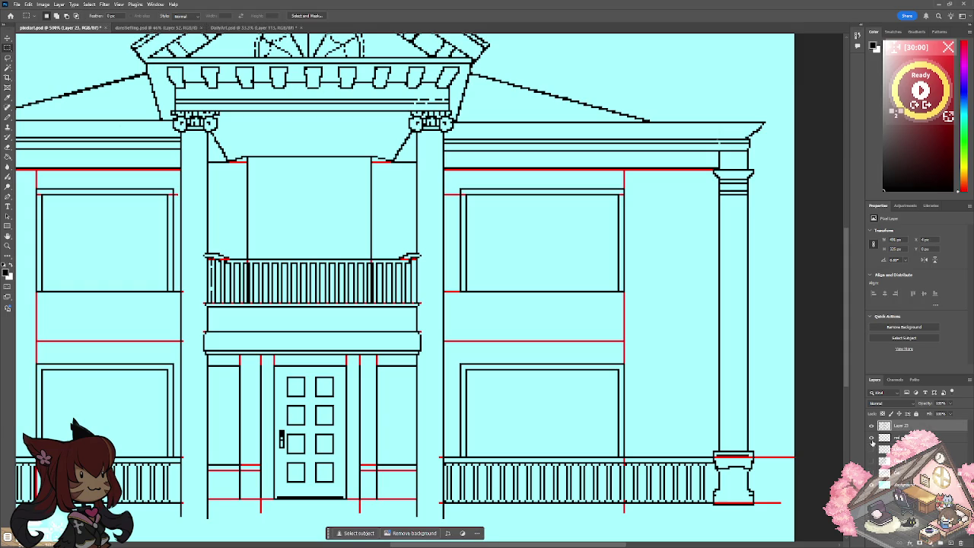
Hide the red guide layer, recentre on the right wall, and add empty Layer 24.
click(872, 439)
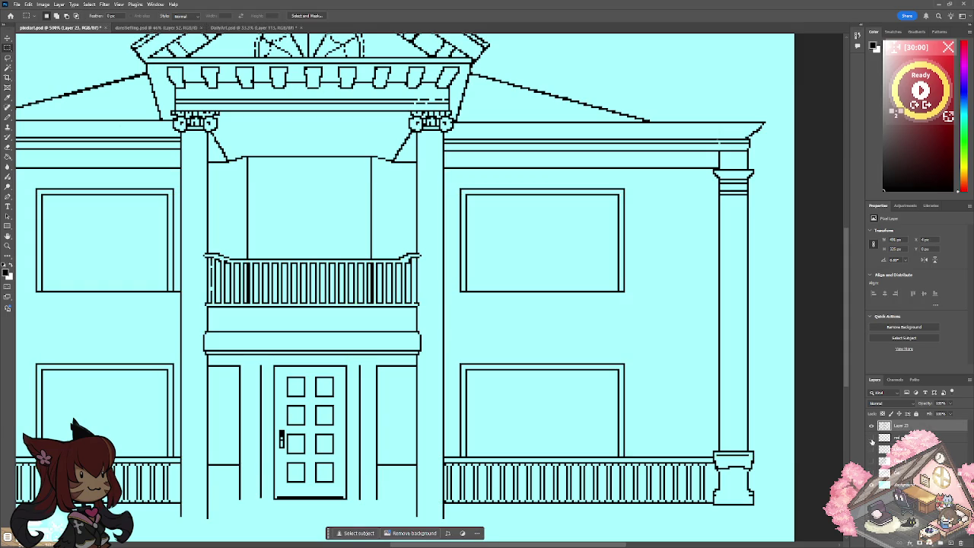
key(ctrl+0)
key(ctrl+plus)
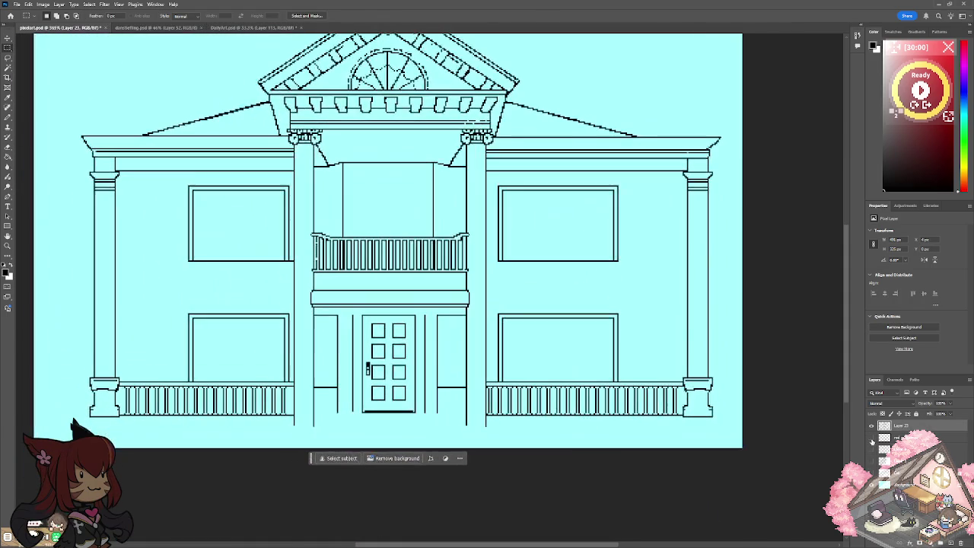
key(ctrl+plus)
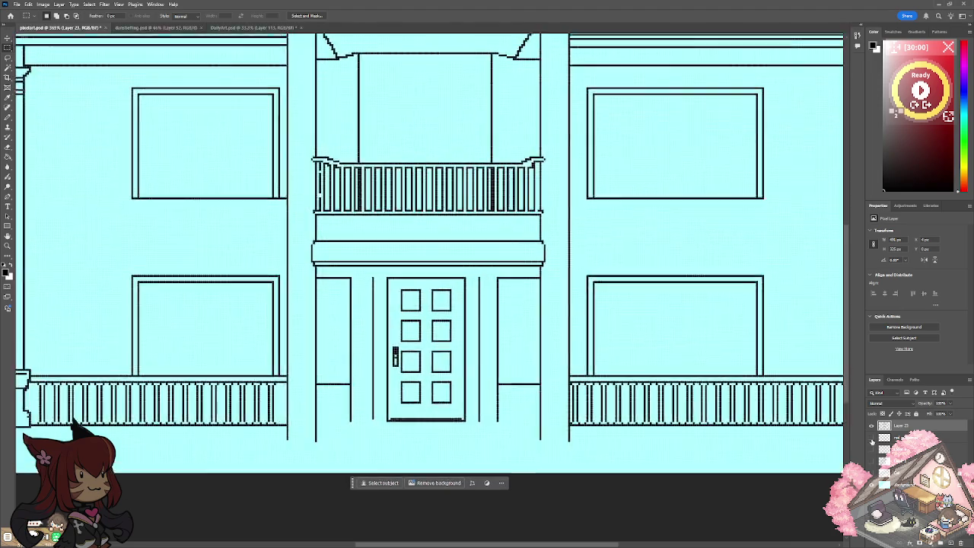
key(ctrl+minus)
key(ctrl+plus)
scroll(434, 251, left, 3)
scroll(434, 251, left, 3)
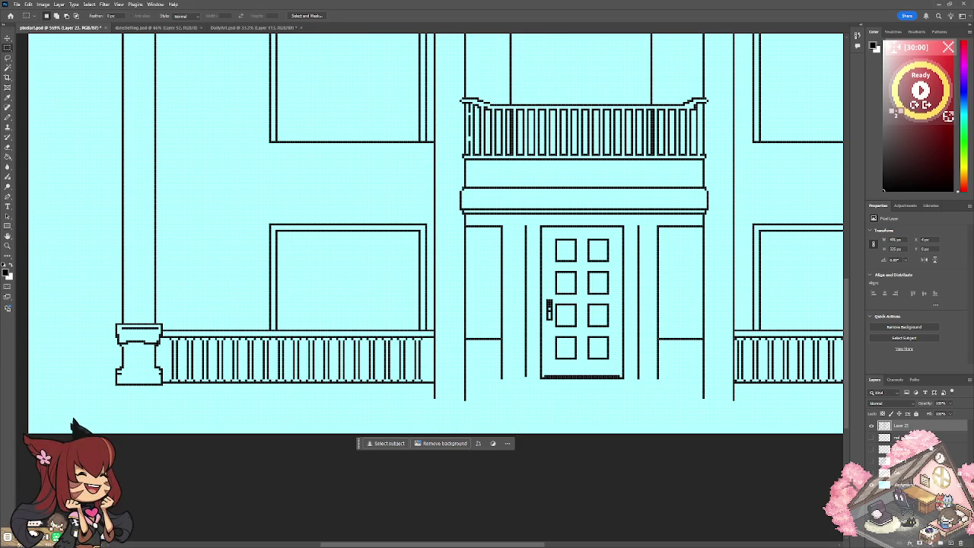
key(ctrl+shift+alt+n)
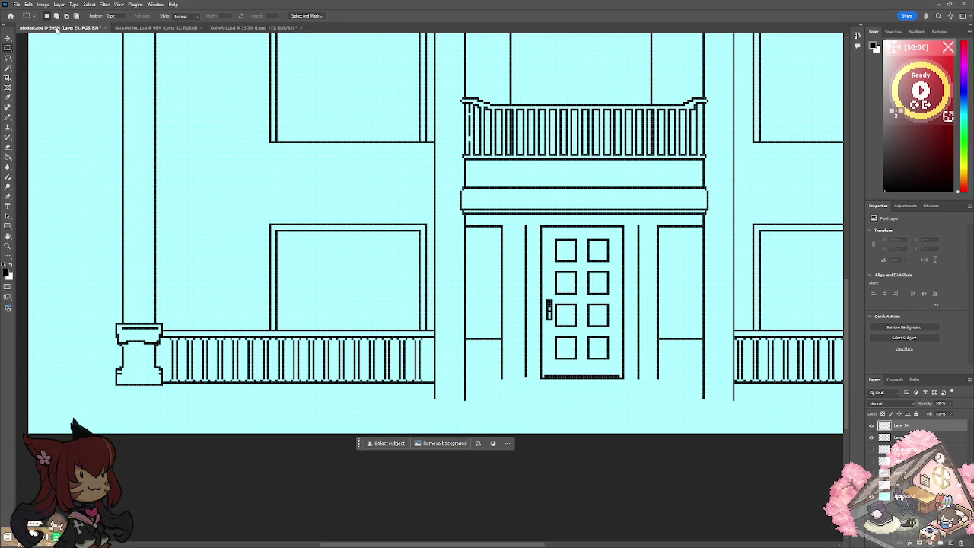
Pencil a long ground line beneath the doorway, undoing a stray diagonal.
click(9, 119)
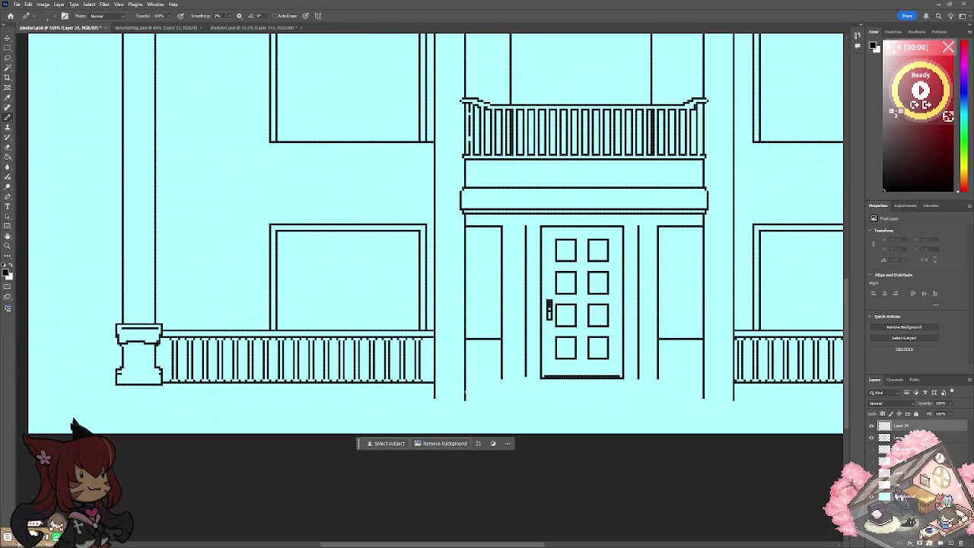
drag(465, 391, 693, 391)
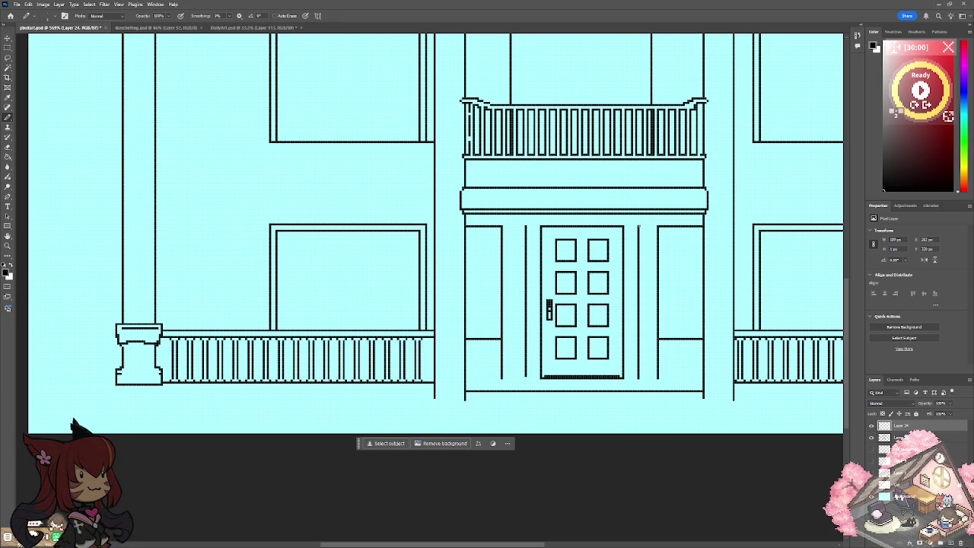
shift+click(702, 391)
key(ctrl+z)
Zoom in and draw rounded pixel bottoms on both pillars flanking the door.
key(ctrl+0)
scroll(415, 274, up, 5)
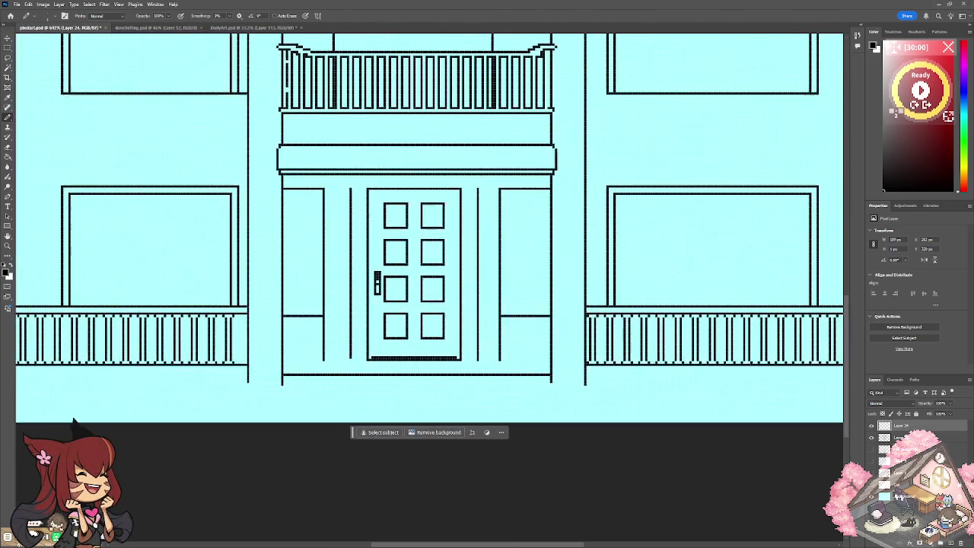
scroll(472, 358, up, 2)
scroll(472, 358, up, 2)
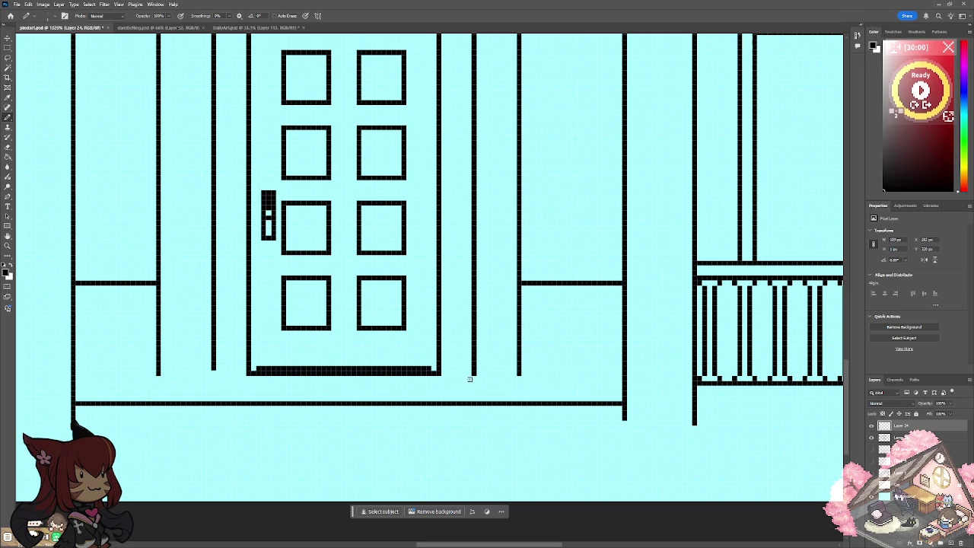
mouse_move(472, 378)
mouse_down()
mouse_move(500, 389)
mouse_move(525, 377)
mouse_up()
click(163, 378)
drag(168, 382, 199, 383)
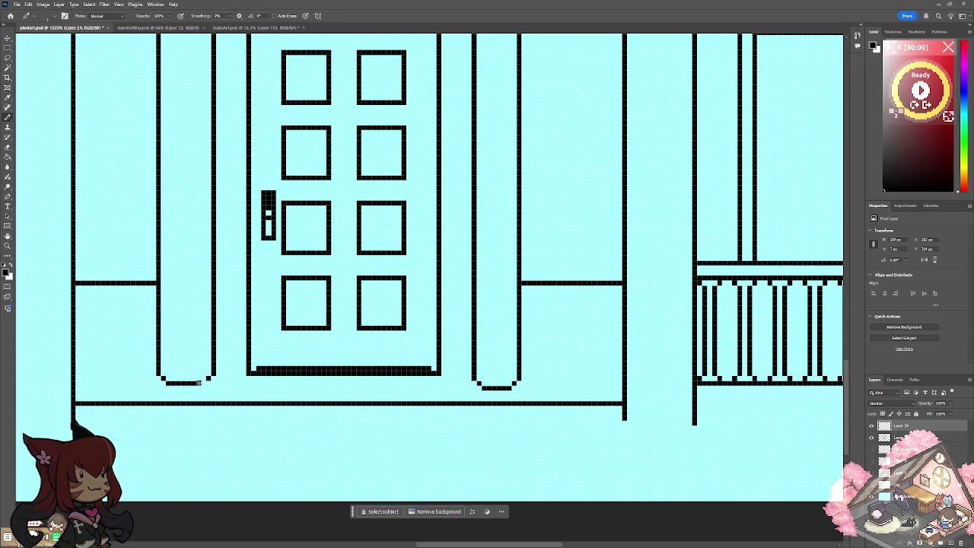
click(203, 381)
Zoom in and pencil diagonal corner pixels at one door pillar's top.
scroll(217, 430, down, 3)
scroll(218, 430, down, 4)
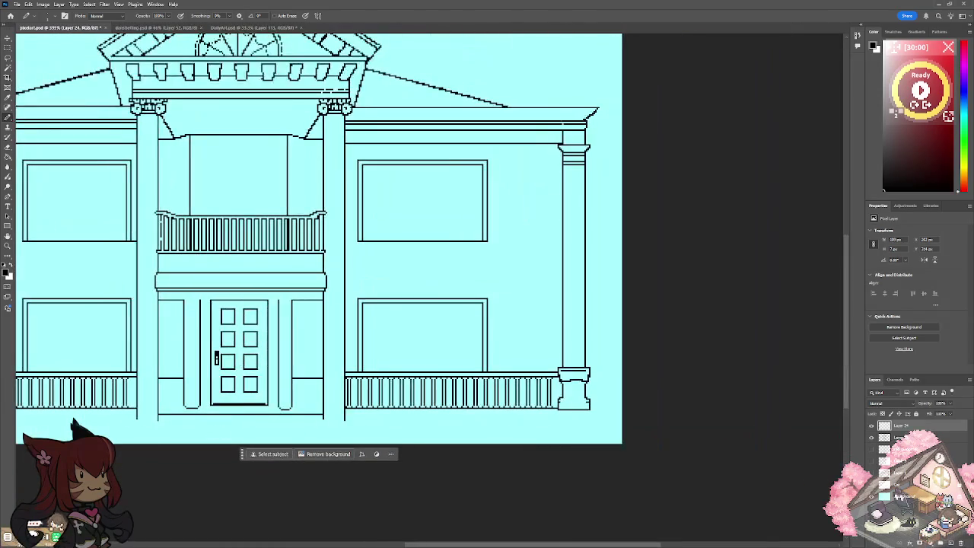
scroll(190, 342, up, 2)
scroll(190, 343, up, 1)
scroll(190, 342, up, 2)
scroll(373, 305, up, 1)
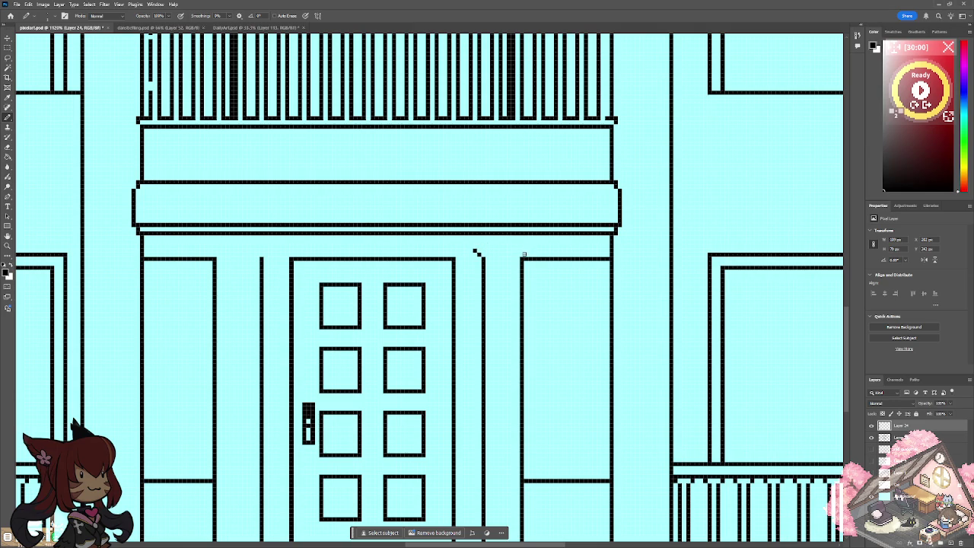
click(529, 249)
click(481, 242)
click(527, 244)
drag(530, 246, 527, 242)
Draw matching flared tops on the left and right door pillars and touch them up.
drag(261, 254, 265, 250)
click(269, 246)
drag(211, 254, 204, 245)
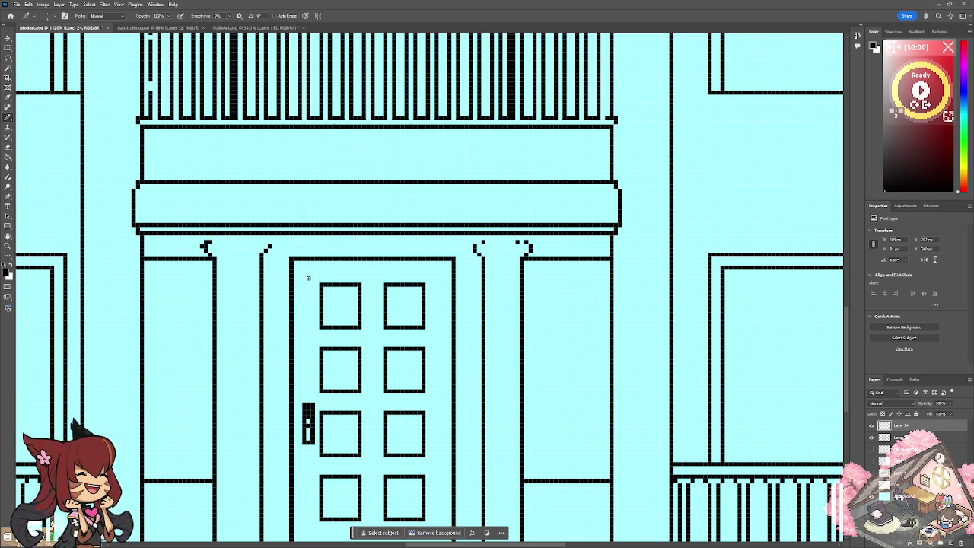
drag(267, 242, 261, 237)
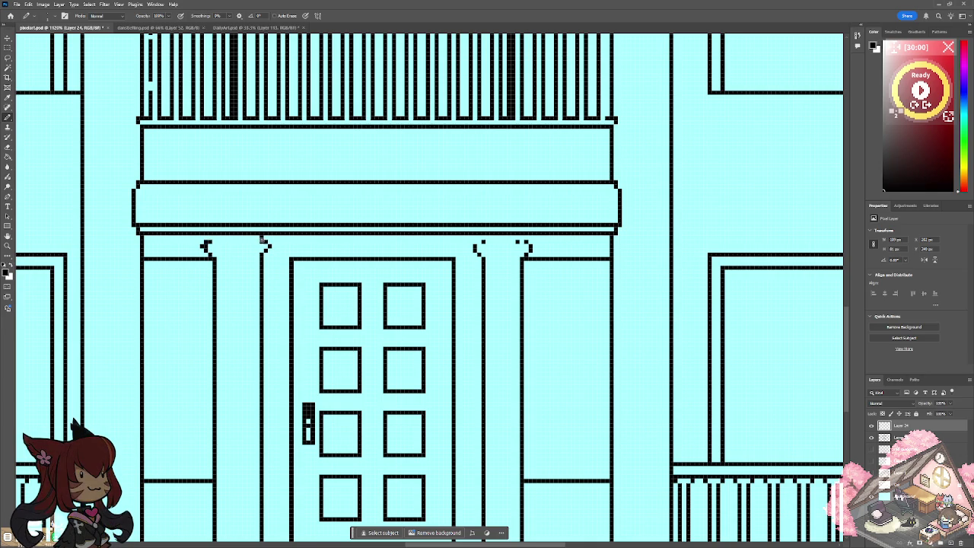
click(263, 239)
click(263, 256)
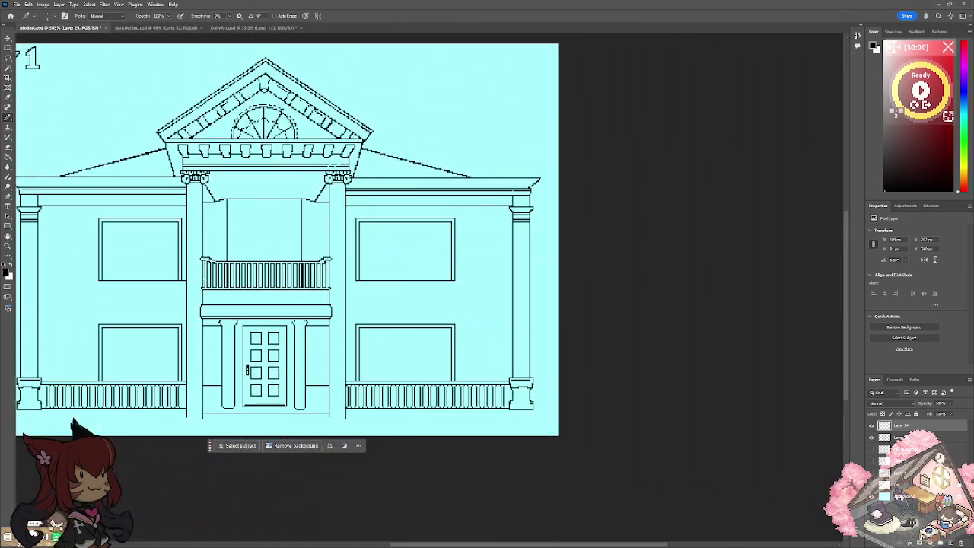
drag(276, 260, 263, 328)
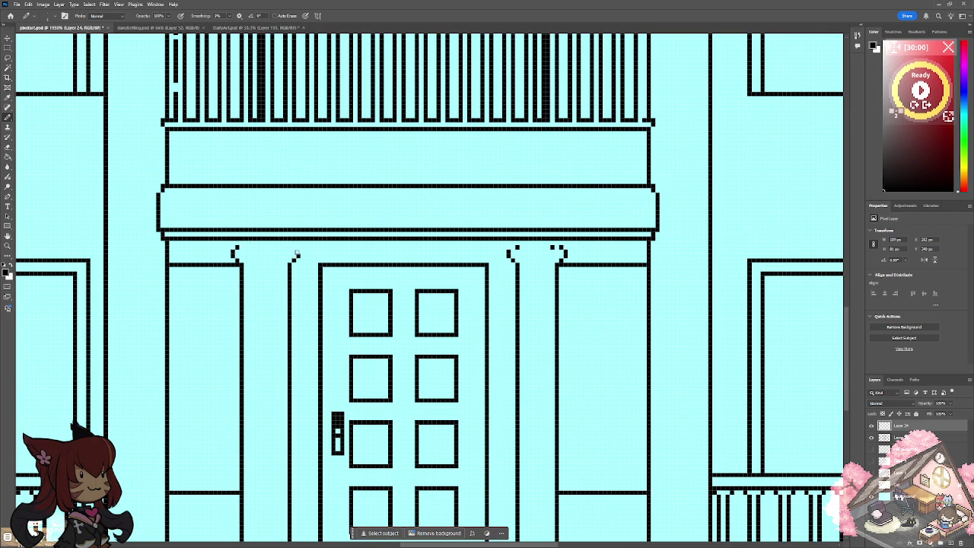
drag(293, 248, 296, 252)
scroll(186, 337, down, 5)
Erase the old line right of the right pillar on Layer 23.
scroll(186, 336, up, 3)
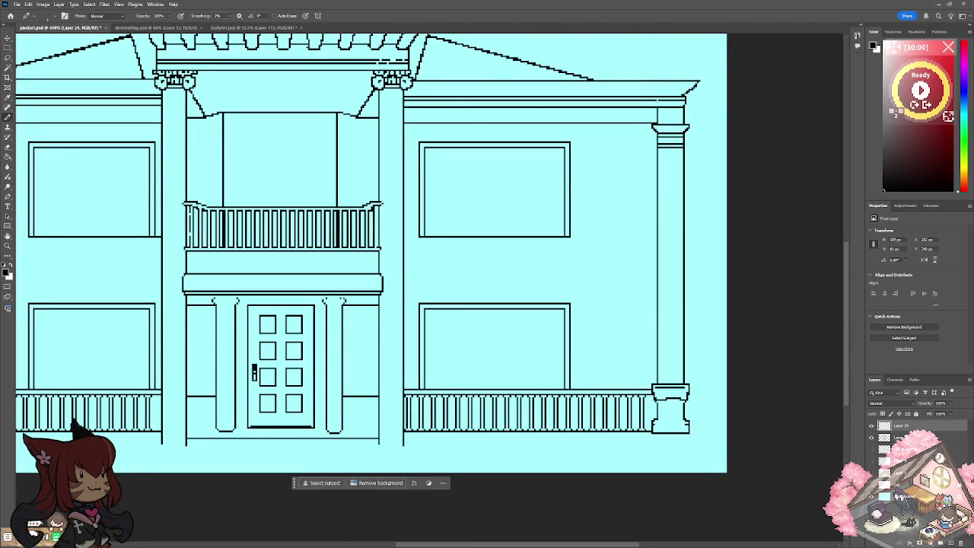
scroll(171, 430, up, 1)
scroll(171, 430, up, 1)
scroll(171, 430, up, 1)
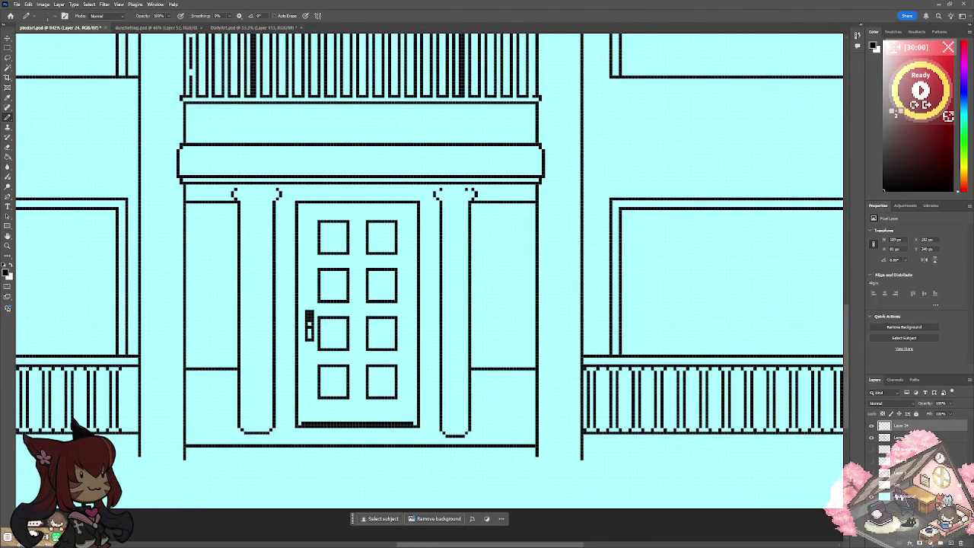
scroll(500, 345, up, 1)
scroll(500, 345, up, 1)
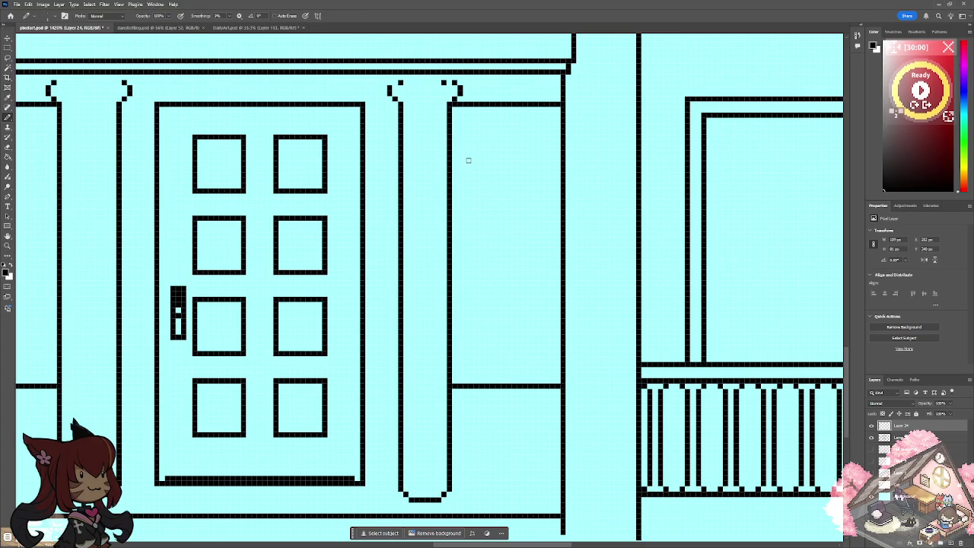
click(902, 438)
drag(447, 101, 449, 481)
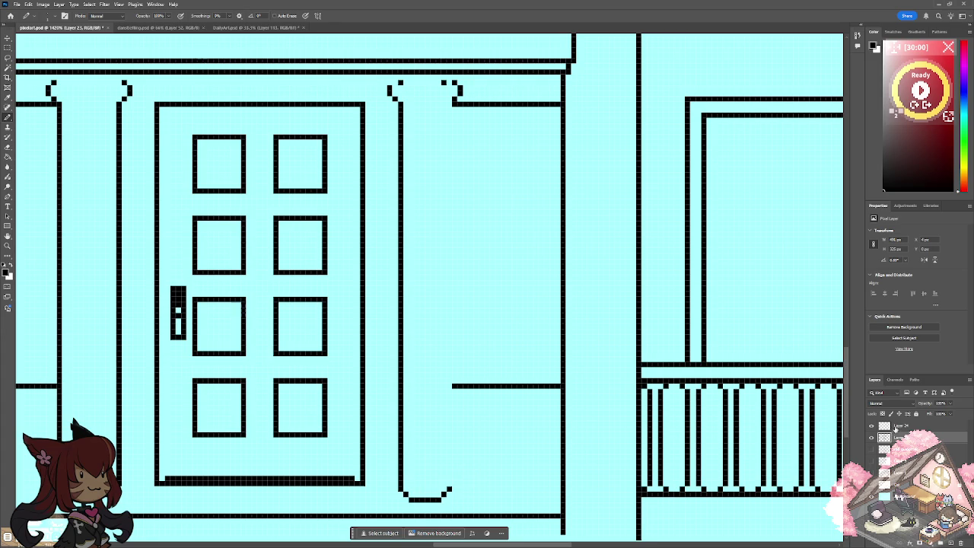
On Layer 24, redraw the right pillar's outer edge and tidy its flared top.
click(898, 426)
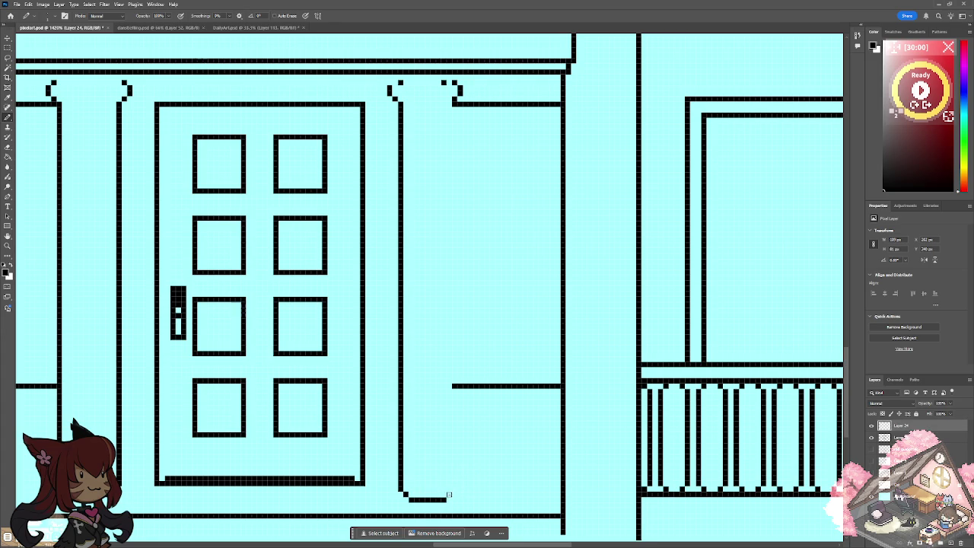
drag(454, 485, 457, 86)
click(454, 82)
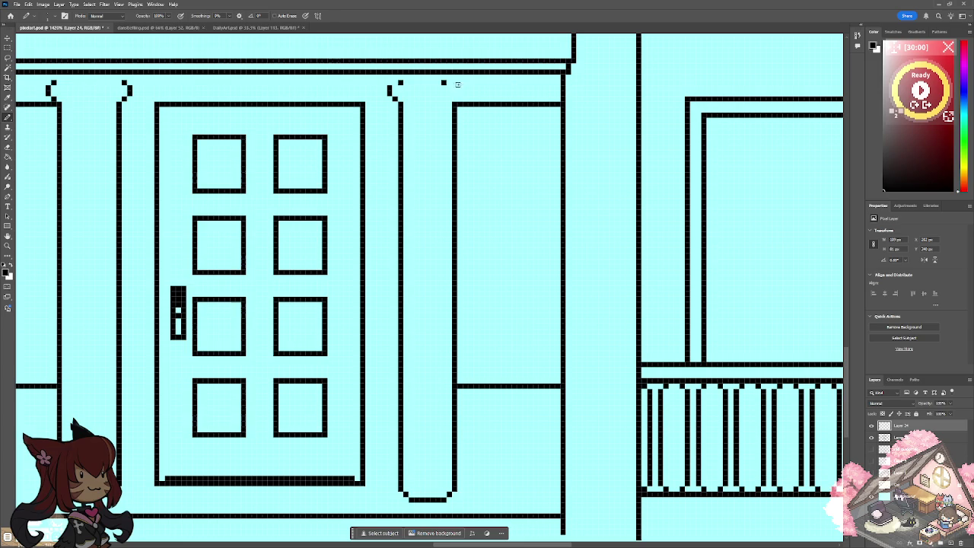
drag(460, 89, 464, 89)
drag(462, 93, 466, 90)
click(455, 81)
click(444, 82)
scroll(448, 90, down, 5)
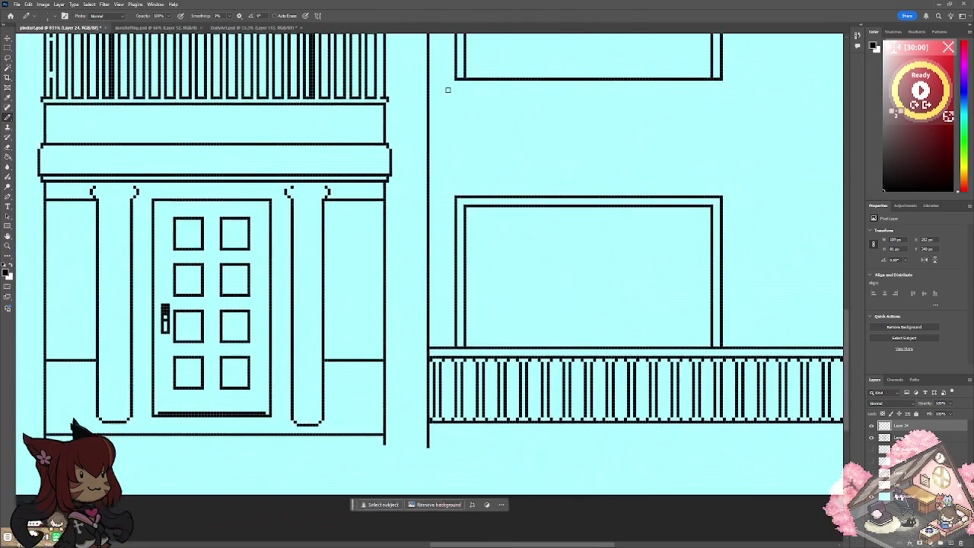
scroll(448, 90, up, 2)
scroll(447, 90, up, 2)
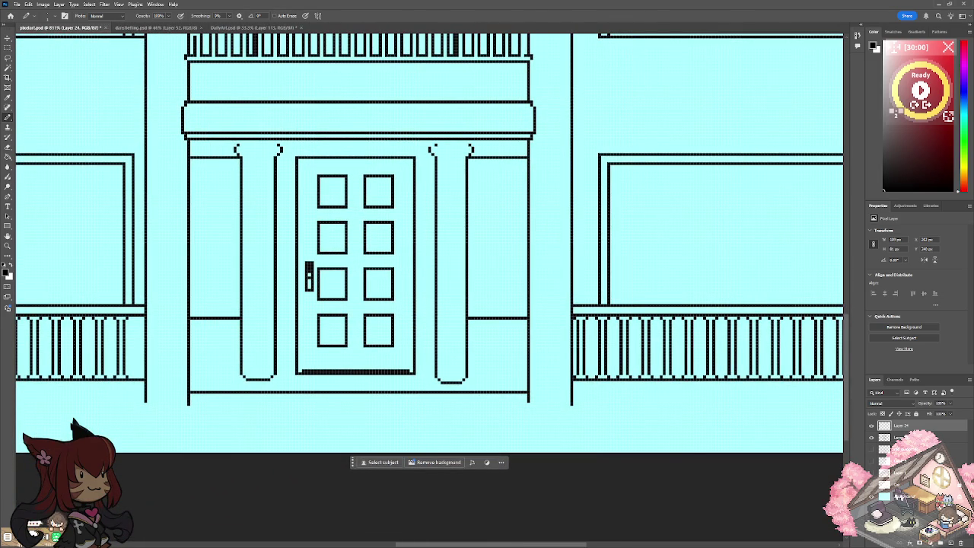
Toggle the original line art layer to compare, then make Layer 24 active.
key(alt+bracketleft)
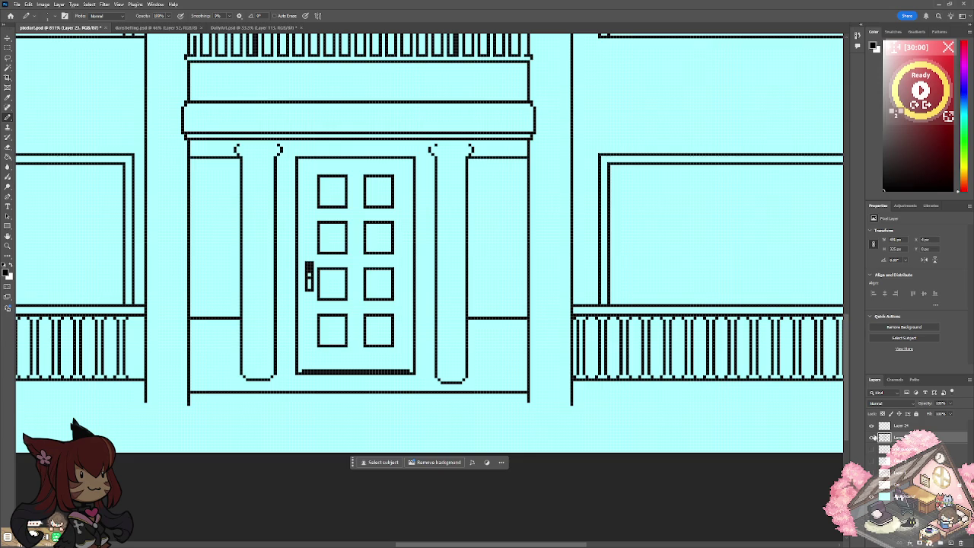
click(872, 439)
click(872, 438)
click(902, 426)
click(911, 428)
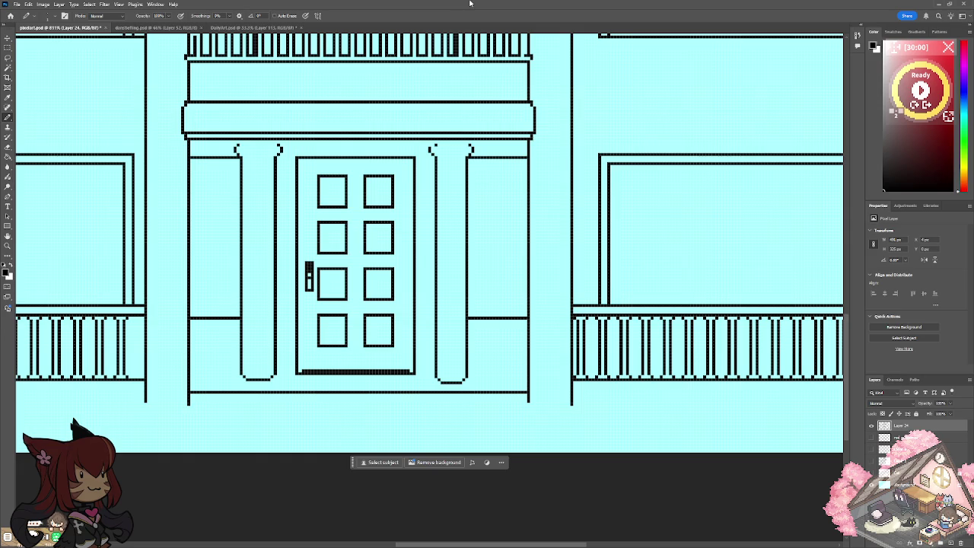
Redraw a thinner door bottom line with a left threshold extension and left frame edge.
key(ctrl+plus)
mouse_move(303, 395)
mouse_down()
mouse_move(537, 388)
mouse_move(308, 389)
mouse_up()
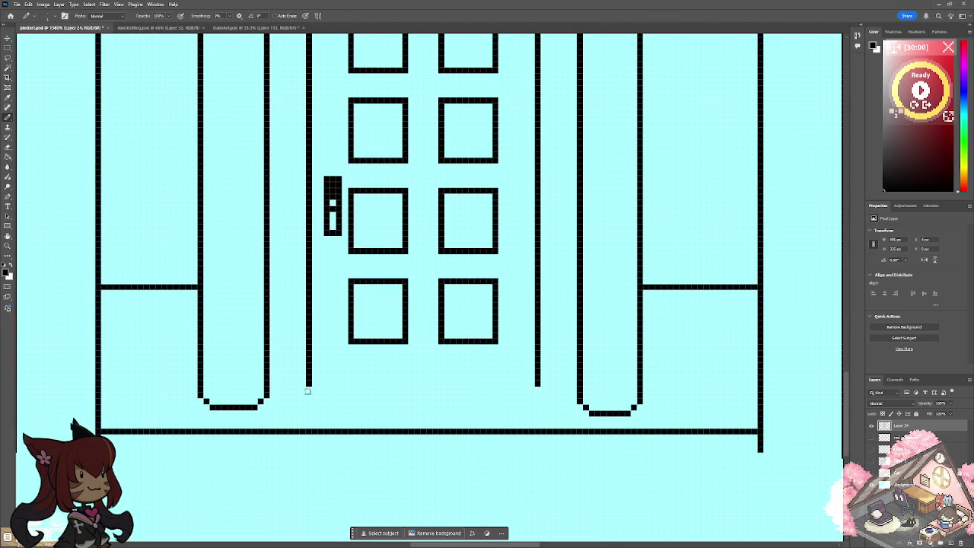
click(312, 383)
drag(321, 383, 537, 383)
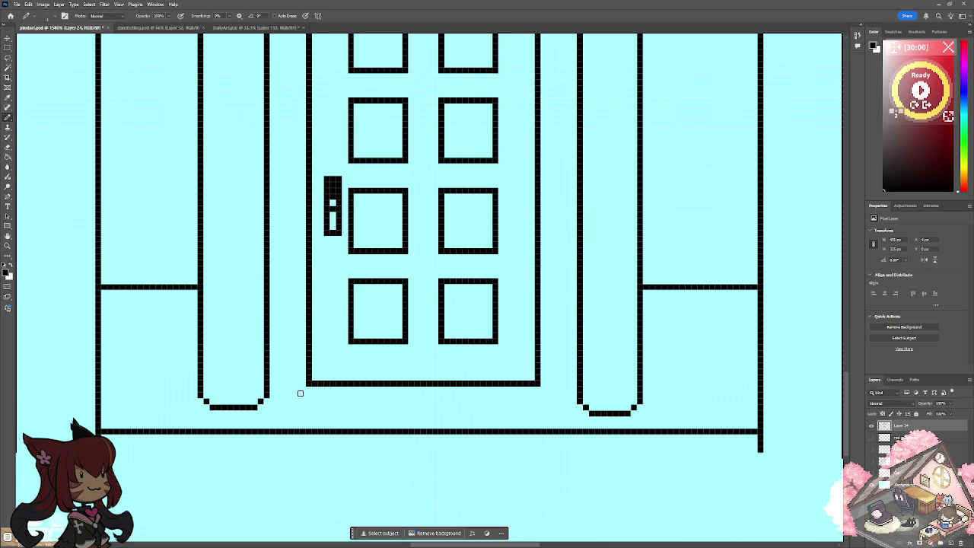
drag(290, 390, 309, 389)
drag(290, 385, 290, 346)
mouse_move(541, 390)
mouse_down()
mouse_move(553, 390)
mouse_move(556, 369)
mouse_move(549, 244)
mouse_up()
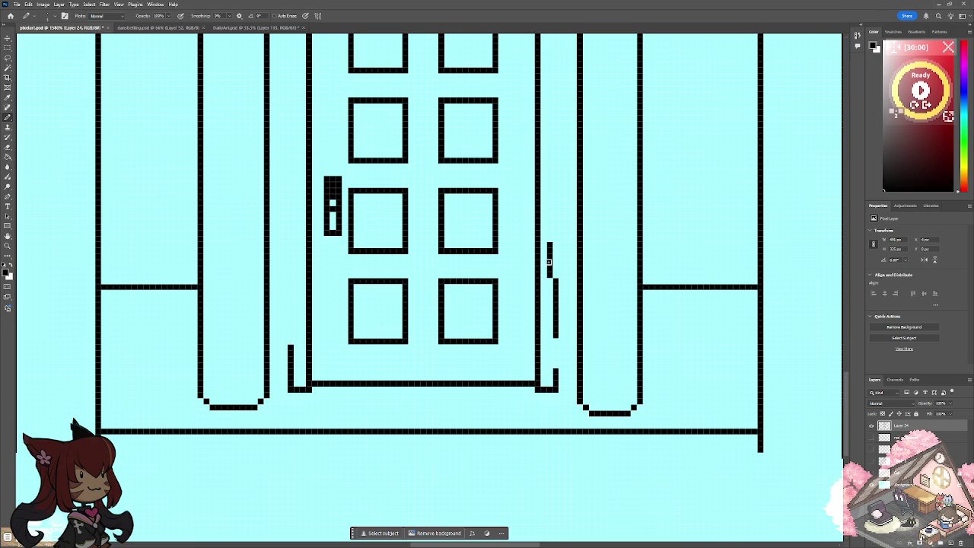
key(ctrl+z)
key(ctrl+z)
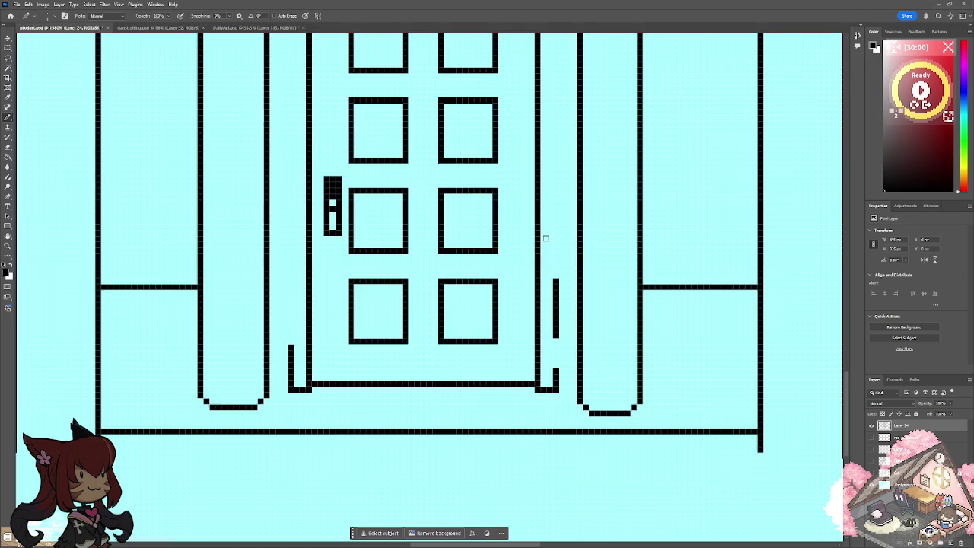
Draw dashed vertical trim lines down both sides of the door, removing stray pixels.
scroll(541, 237, up, 4)
scroll(542, 237, up, 1)
drag(281, 186, 281, 259)
drag(281, 264, 281, 342)
drag(281, 374, 281, 533)
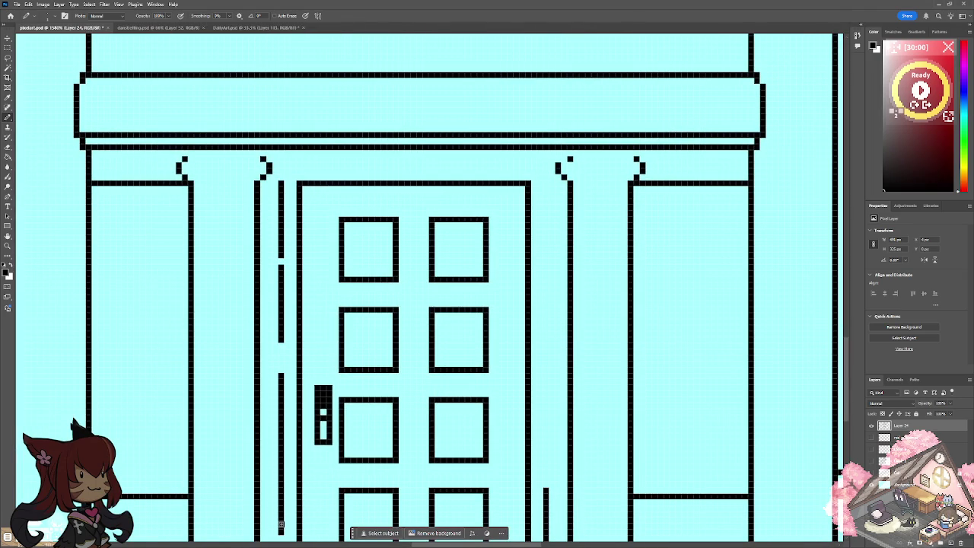
drag(544, 182, 544, 366)
mouse_move(545, 386)
mouse_down()
mouse_move(553, 440)
mouse_move(545, 487)
mouse_up()
drag(552, 426, 551, 408)
click(552, 405)
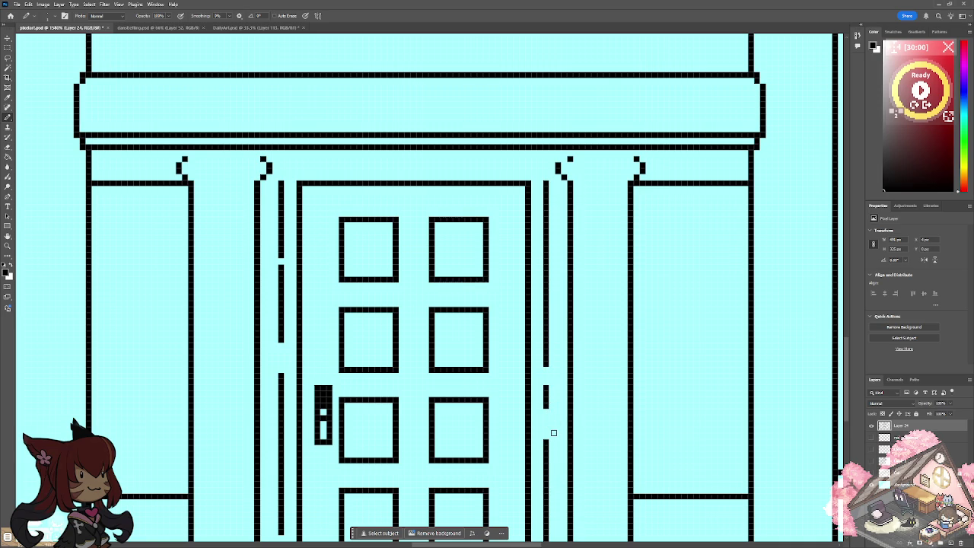
Draw a horizontal top line from the left capital and remove a dip pixel.
drag(280, 165, 545, 167)
click(436, 171)
scroll(437, 177, down, 3)
scroll(438, 176, down, 3)
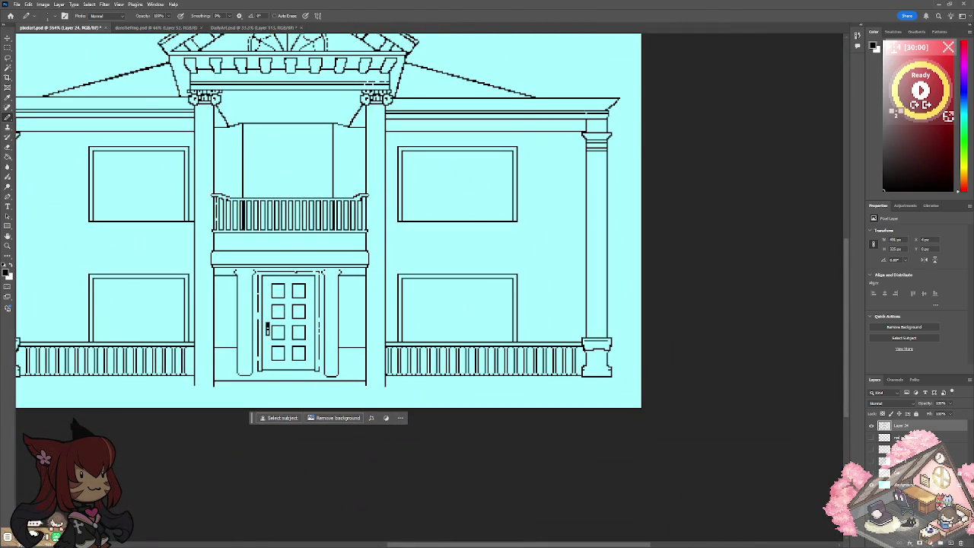
Extend the door's bottom line a few pixels on both sides.
scroll(204, 346, up, 2)
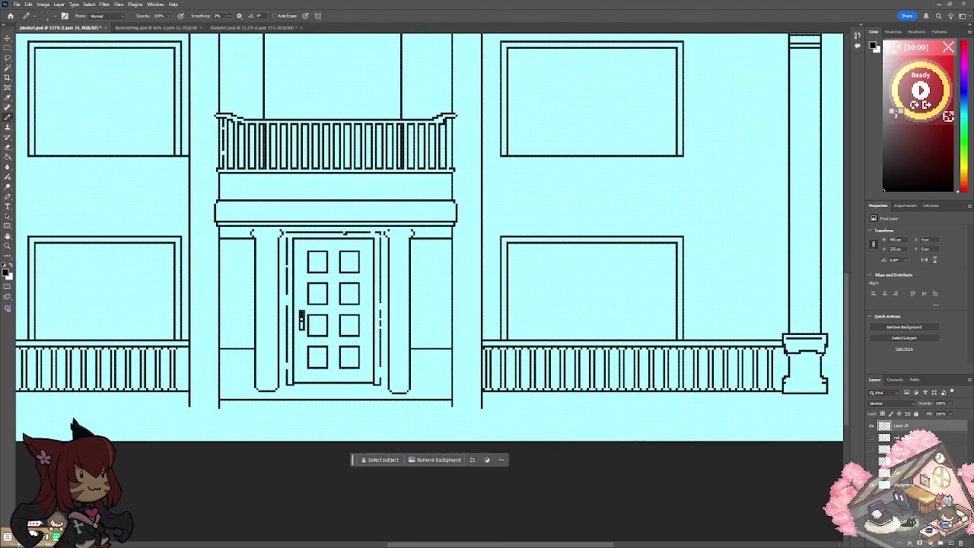
scroll(295, 352, up, 3)
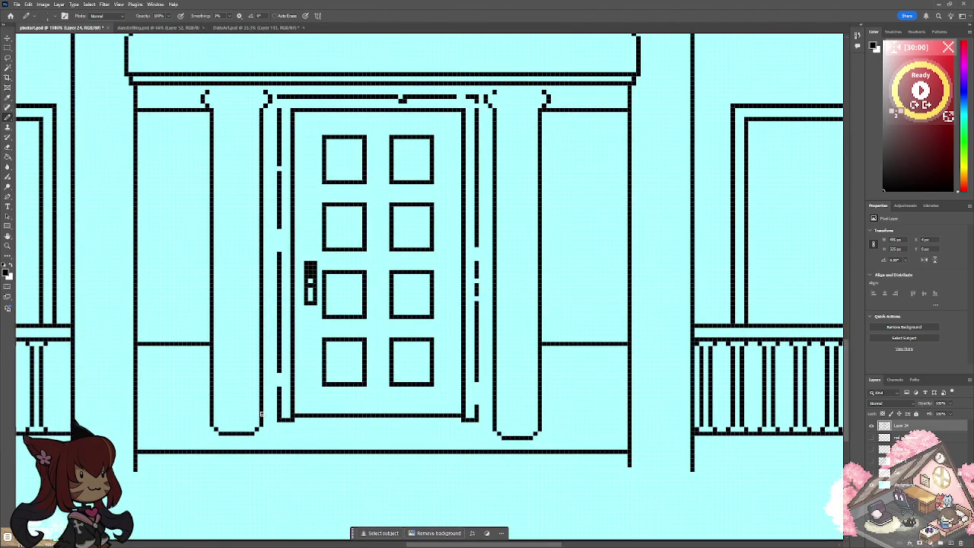
drag(266, 416, 275, 415)
drag(475, 415, 491, 416)
Draw base lines from the right column to the wall and beside the left door column.
scroll(487, 414, down, 3)
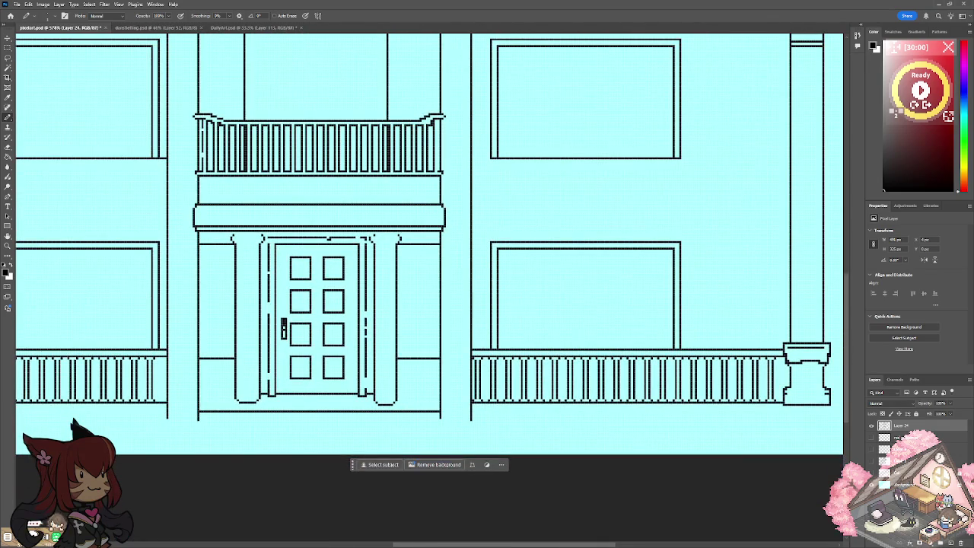
scroll(397, 403, up, 1)
scroll(397, 403, up, 2)
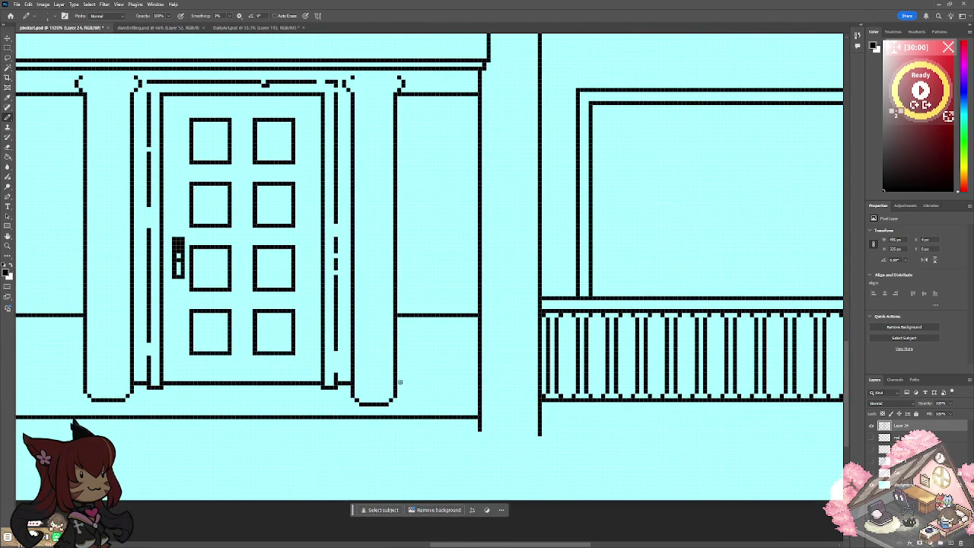
drag(397, 380, 475, 380)
scroll(474, 380, left, 1)
scroll(474, 380, left, 5)
scroll(475, 380, left, 4)
drag(366, 380, 308, 378)
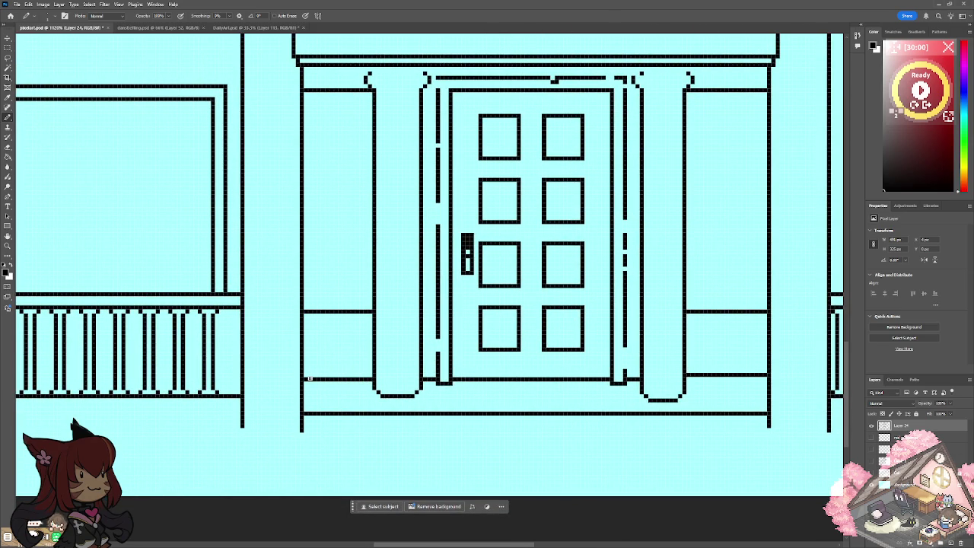
Erase excess base line ends and redraw a short sloping base line right of the pillar.
scroll(310, 378, down, 5)
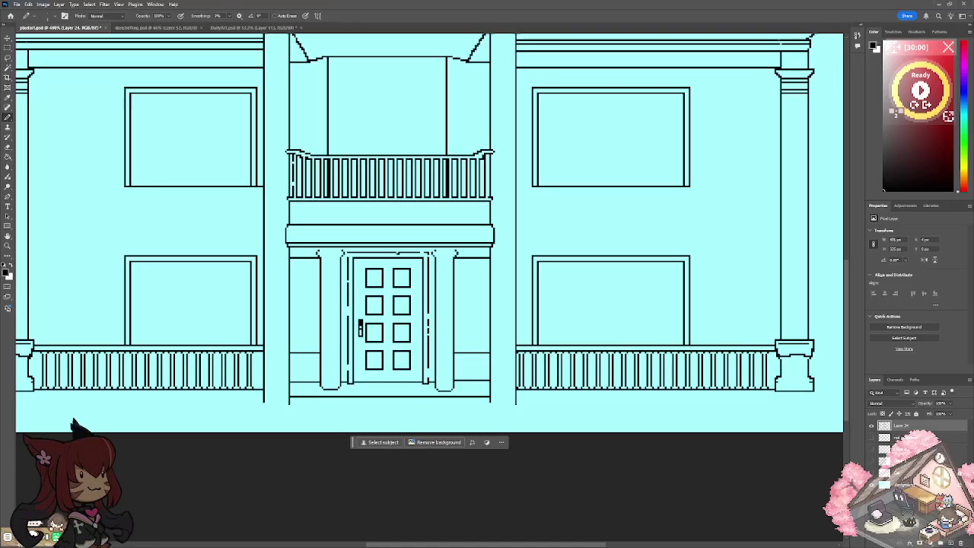
scroll(332, 379, up, 3)
scroll(332, 379, up, 2)
mouse_move(179, 359)
mouse_down()
mouse_move(299, 359)
mouse_move(205, 337)
mouse_up()
scroll(176, 333, down, 3)
scroll(176, 333, down, 3)
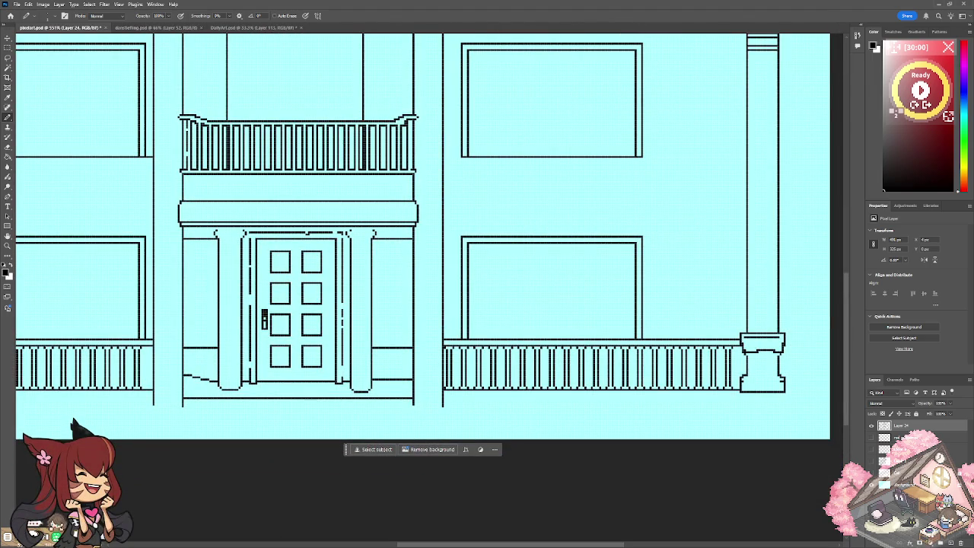
scroll(349, 383, up, 3)
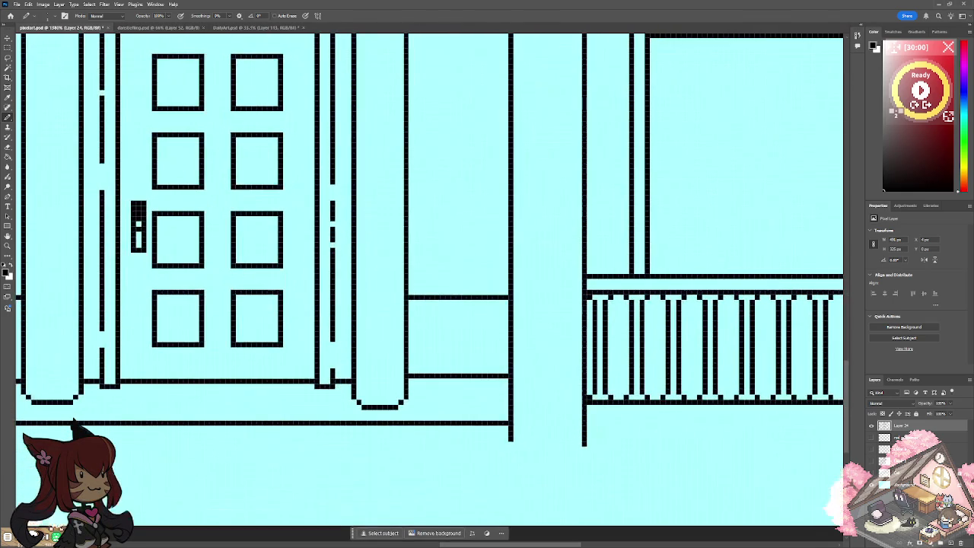
drag(408, 375, 502, 376)
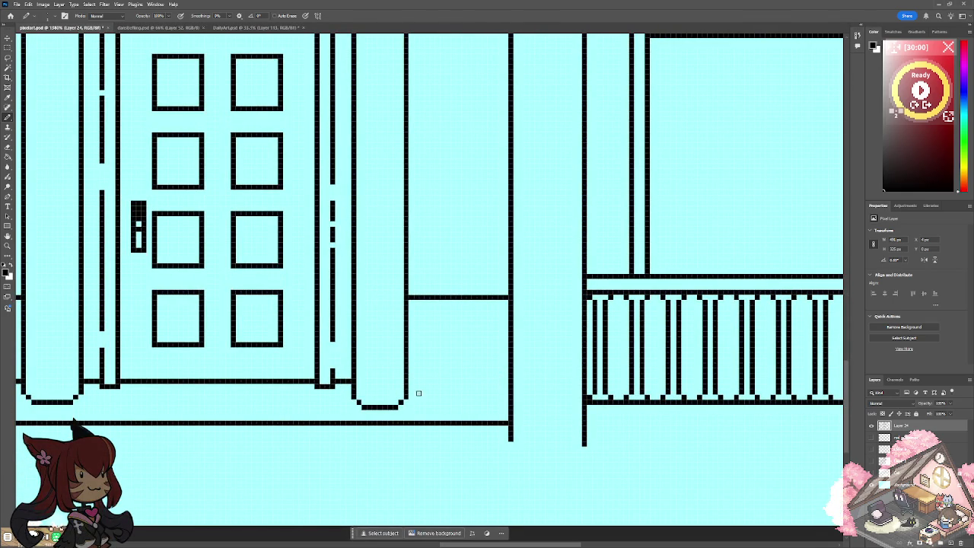
drag(411, 381, 508, 364)
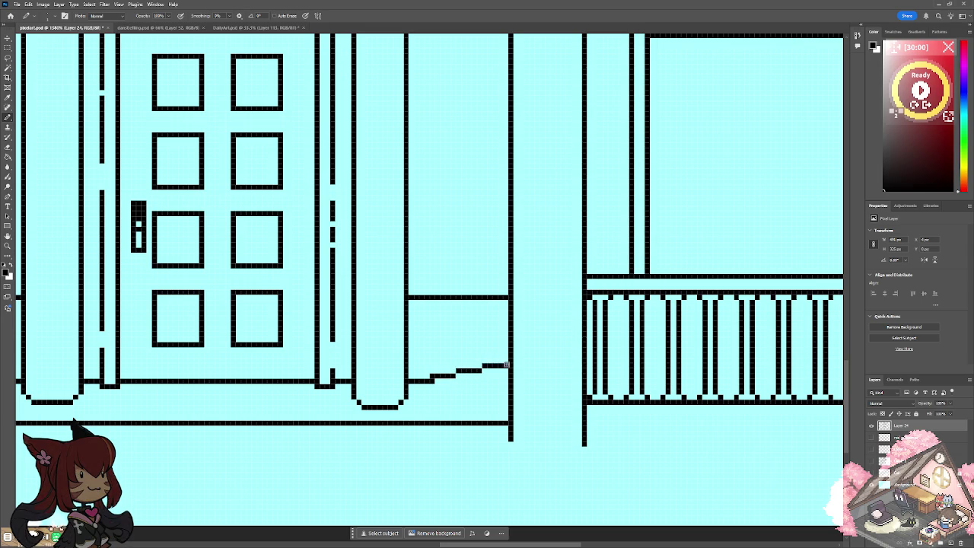
scroll(508, 362, down, 10)
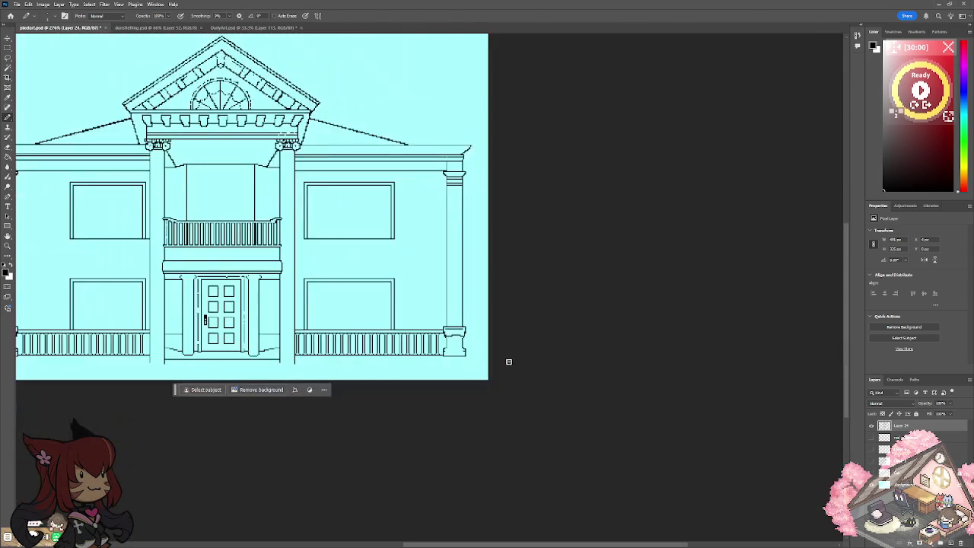
Erase the short base lines right of the column and left of the door.
scroll(508, 362, up, 3)
scroll(508, 363, up, 2)
scroll(346, 366, up, 2)
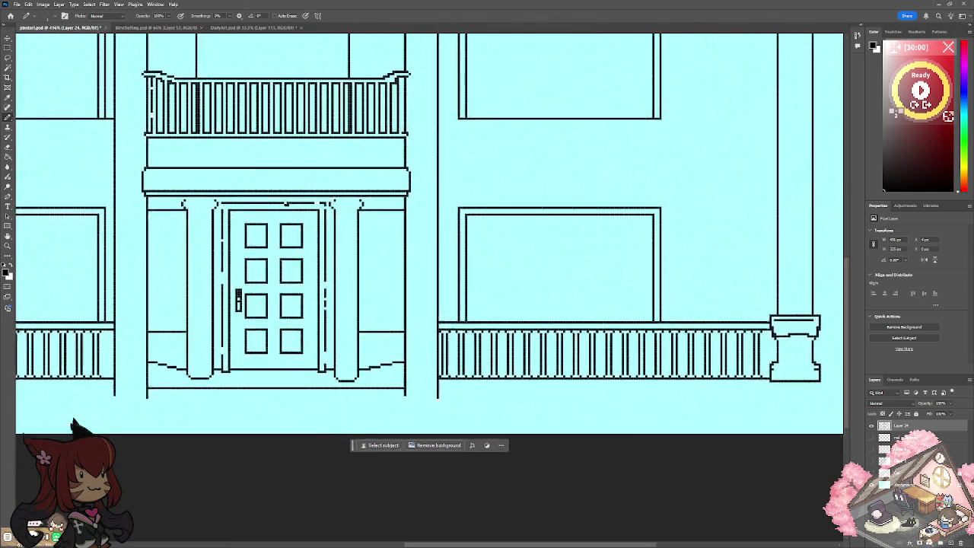
scroll(346, 366, up, 2)
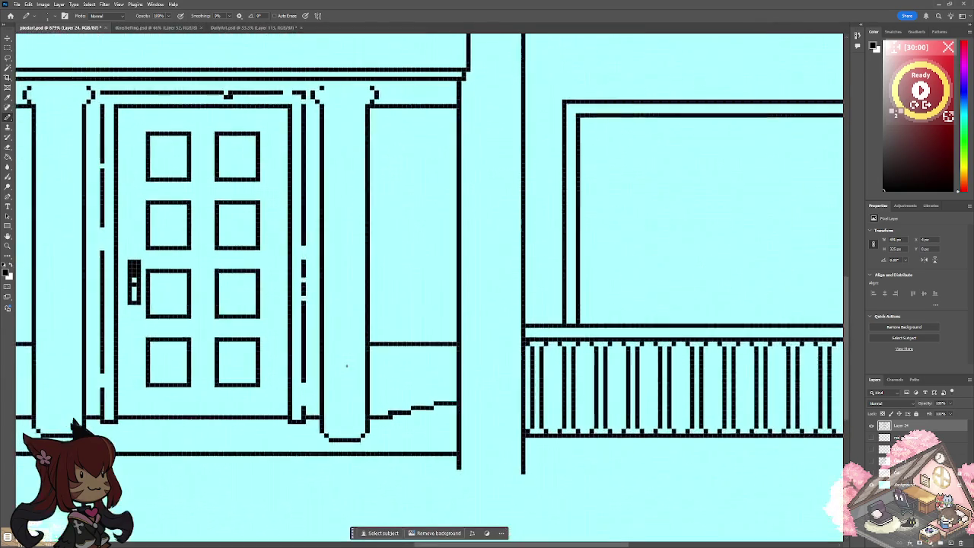
drag(368, 354, 452, 355)
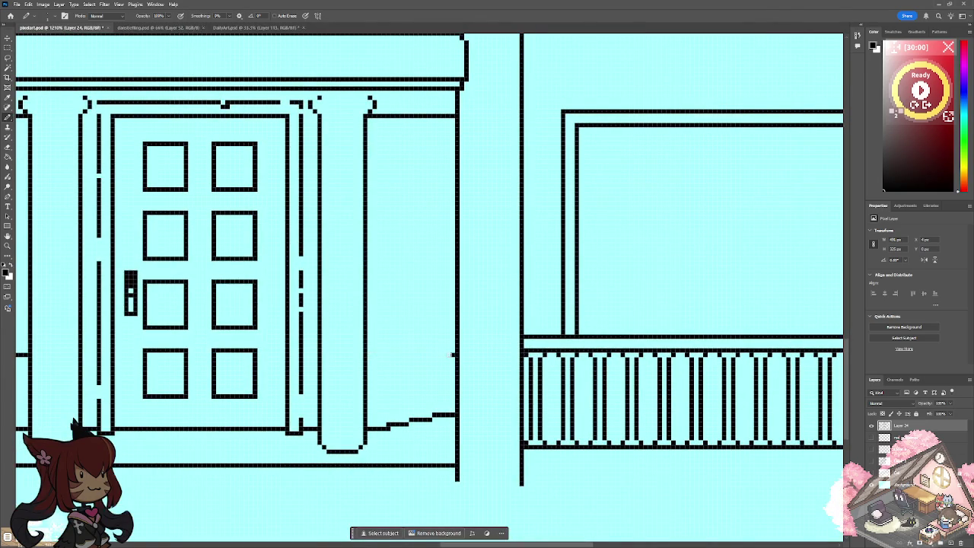
scroll(450, 352, left, 5)
scroll(450, 352, left, 3)
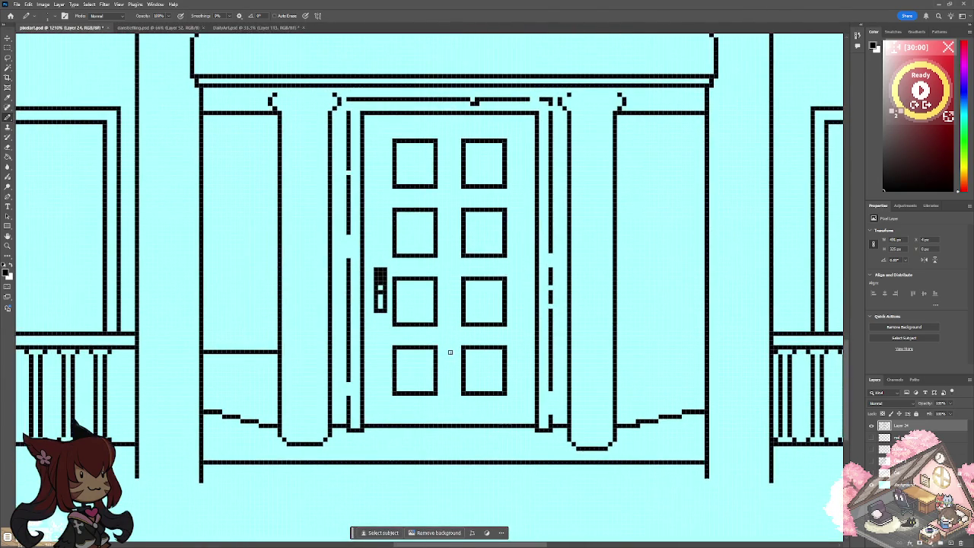
drag(277, 352, 204, 353)
Erase stretches of the short lines beside both column capitals.
scroll(212, 344, up, 5)
scroll(212, 344, right, 5)
mouse_move(531, 216)
mouse_down()
mouse_move(614, 216)
mouse_move(576, 216)
mouse_up()
mouse_move(176, 215)
mouse_down()
mouse_move(115, 216)
mouse_move(155, 216)
mouse_up()
Draw curved lintel strokes sweeping outward from the right and left capitals.
drag(528, 225, 611, 202)
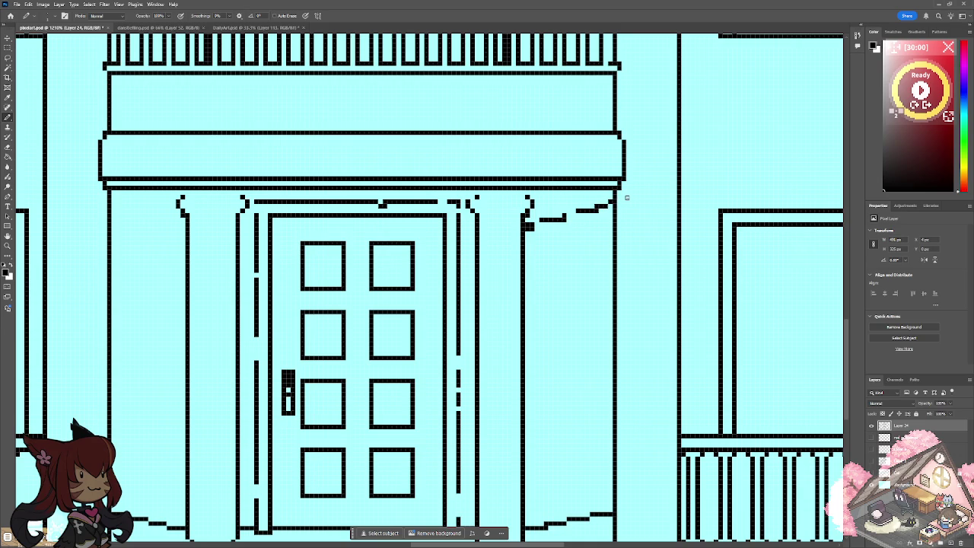
mouse_move(183, 229)
mouse_down()
mouse_move(110, 204)
mouse_move(109, 212)
mouse_up()
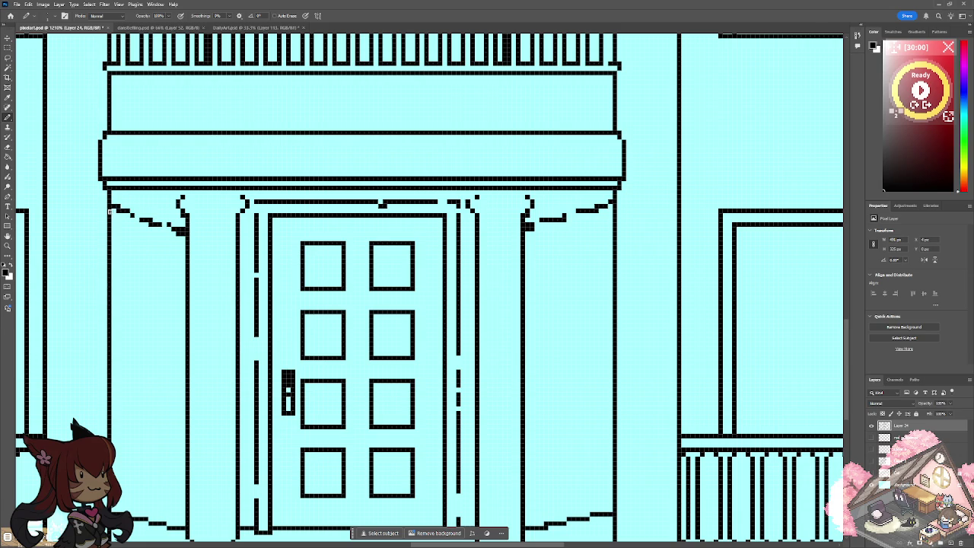
scroll(182, 327, down, 5)
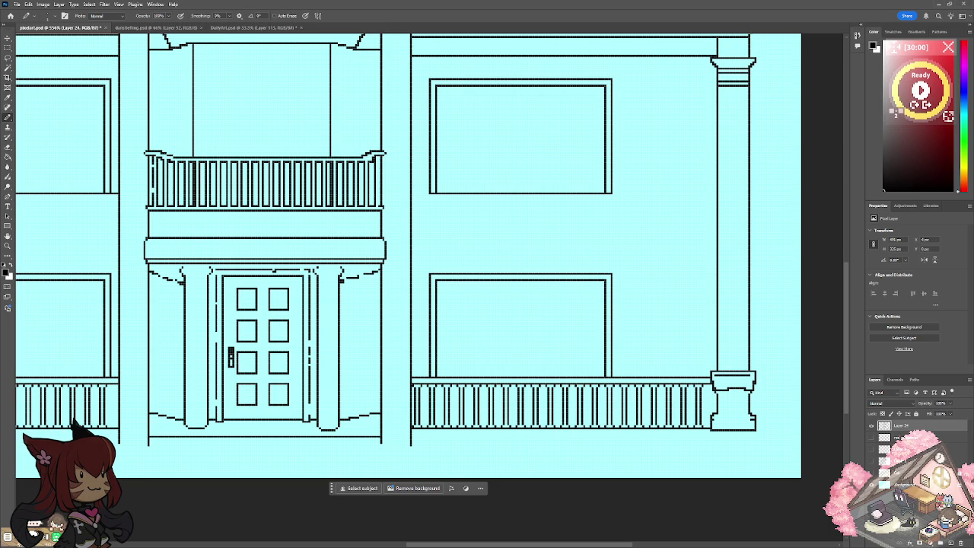
scroll(319, 320, down, 3)
scroll(320, 320, down, 2)
scroll(320, 320, up, 1)
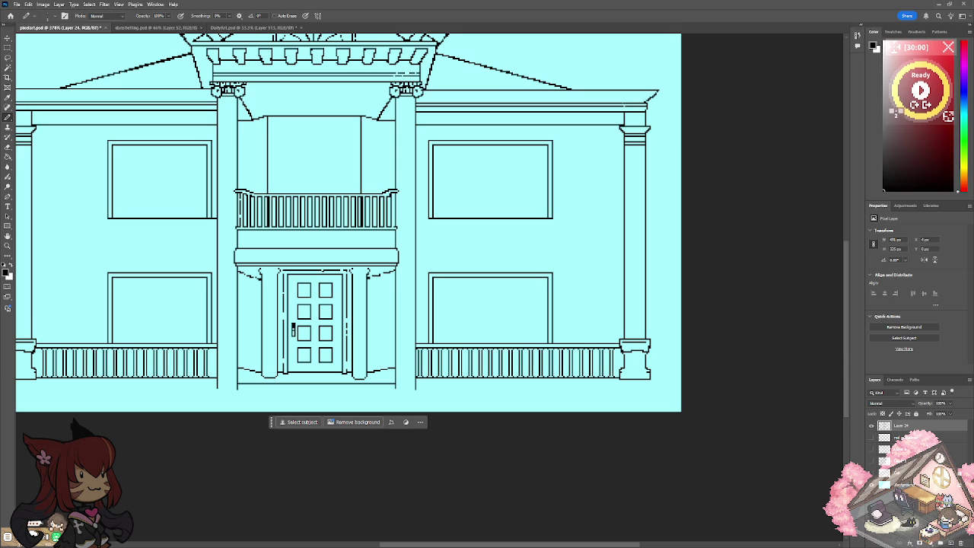
scroll(223, 335, down, 3)
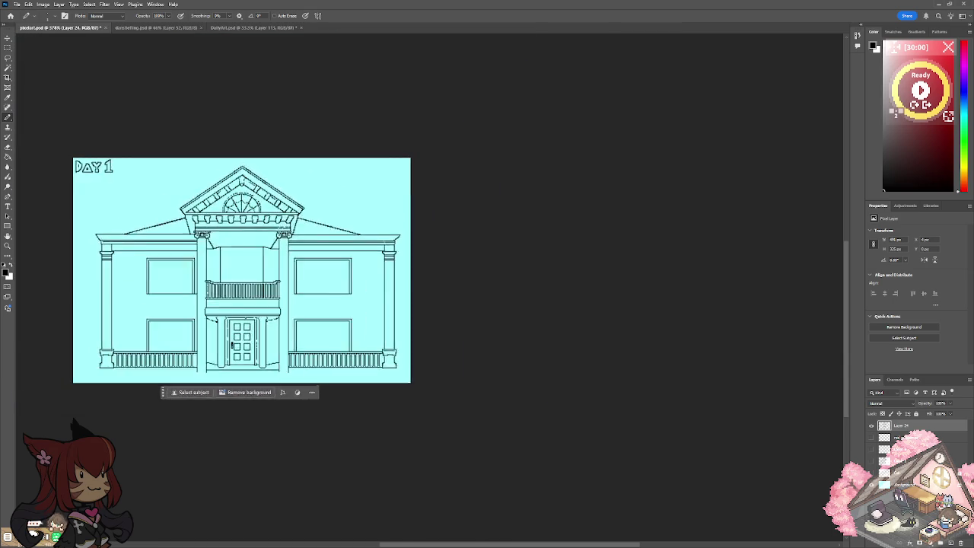
Erase the full porch base line under the door, including leftover fragments.
scroll(223, 335, up, 3)
scroll(223, 335, up, 1)
scroll(223, 335, up, 1)
drag(283, 374, 633, 374)
drag(638, 374, 679, 374)
click(680, 374)
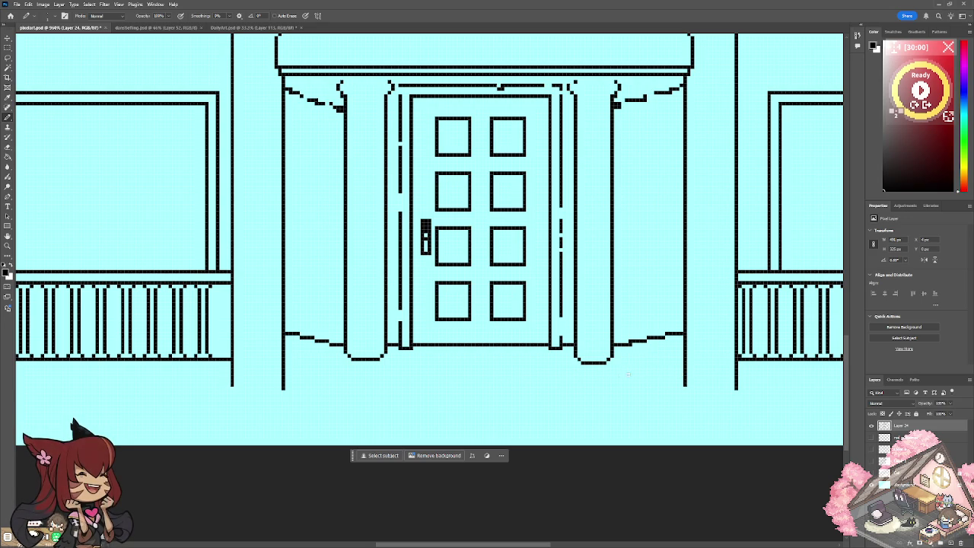
Erase the lintel strokes beside the right and left column capitals.
scroll(615, 382, down, 3)
scroll(228, 368, down, 2)
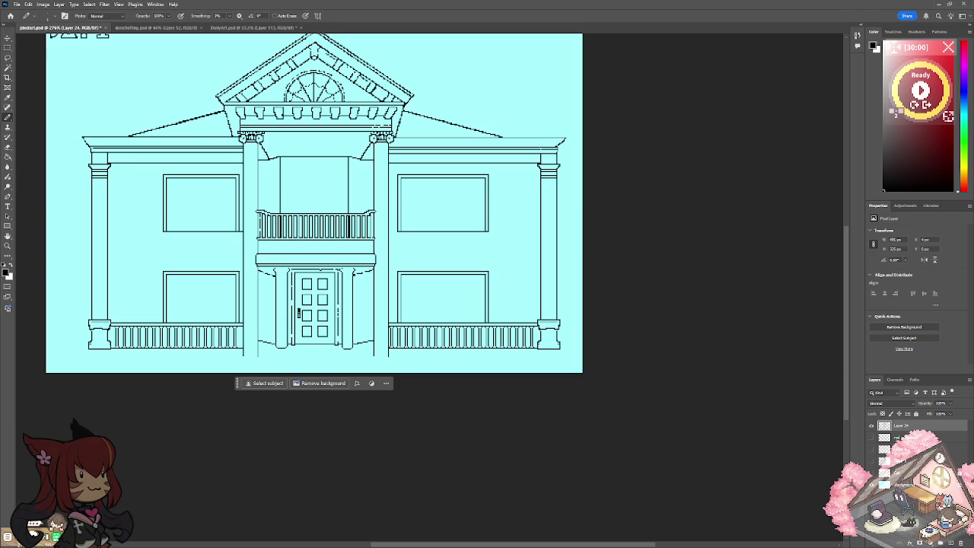
scroll(305, 268, up, 5)
scroll(305, 268, up, 2)
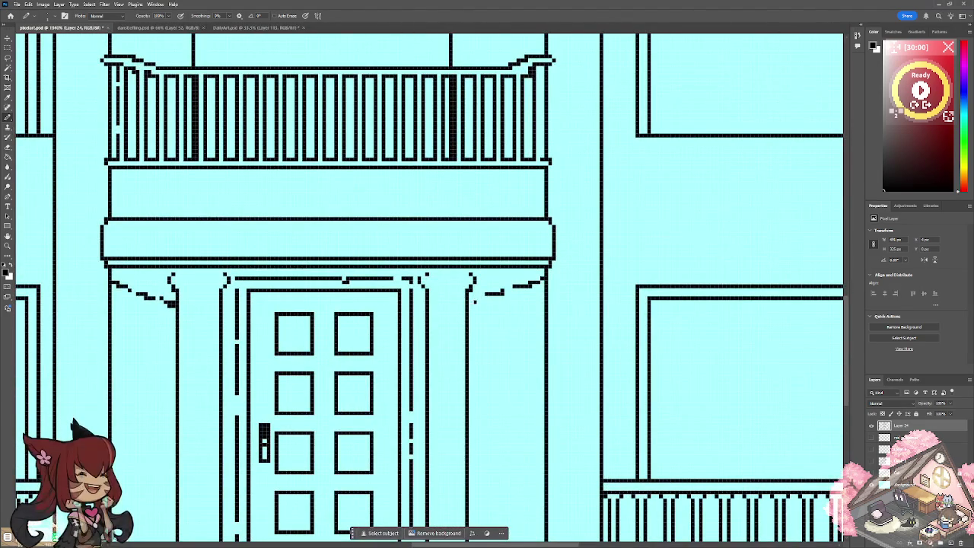
drag(492, 293, 543, 279)
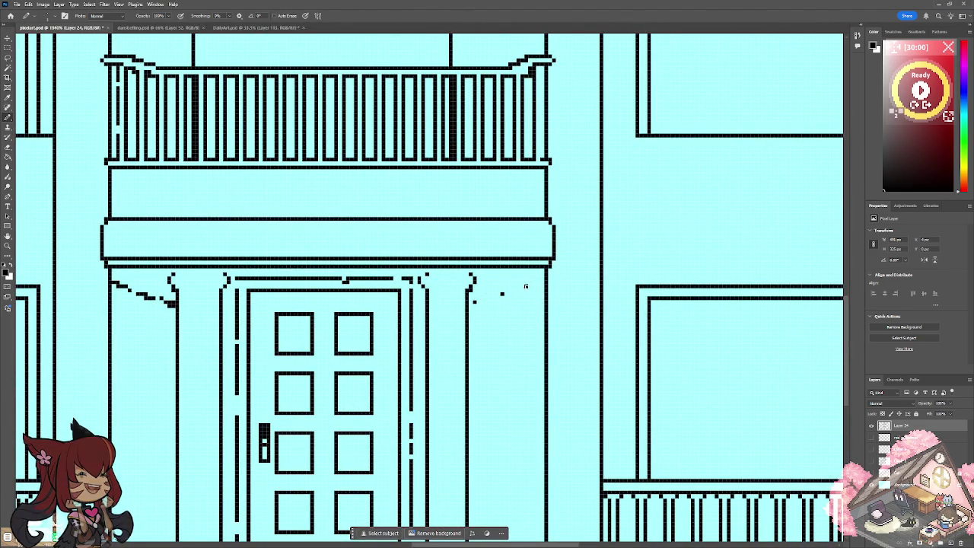
drag(117, 280, 173, 306)
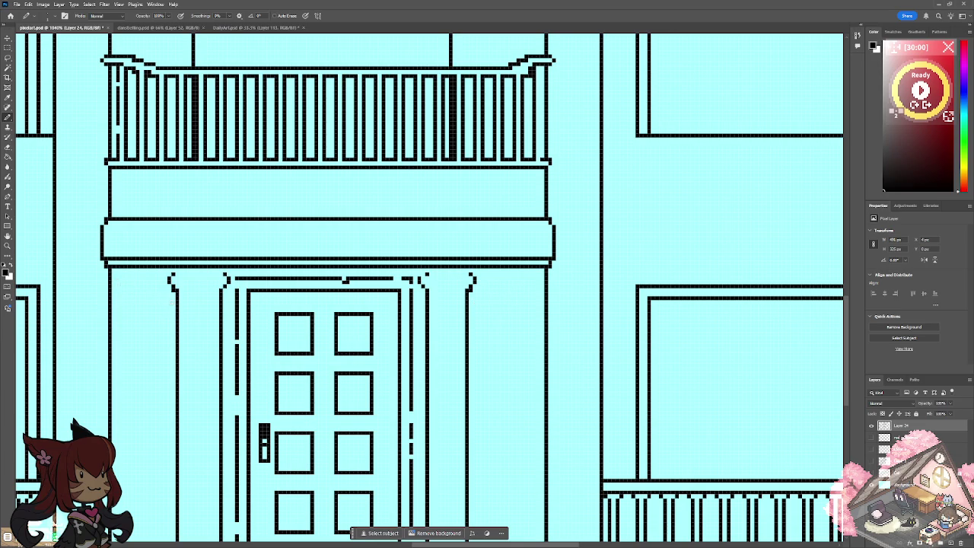
scroll(168, 301, down, 5)
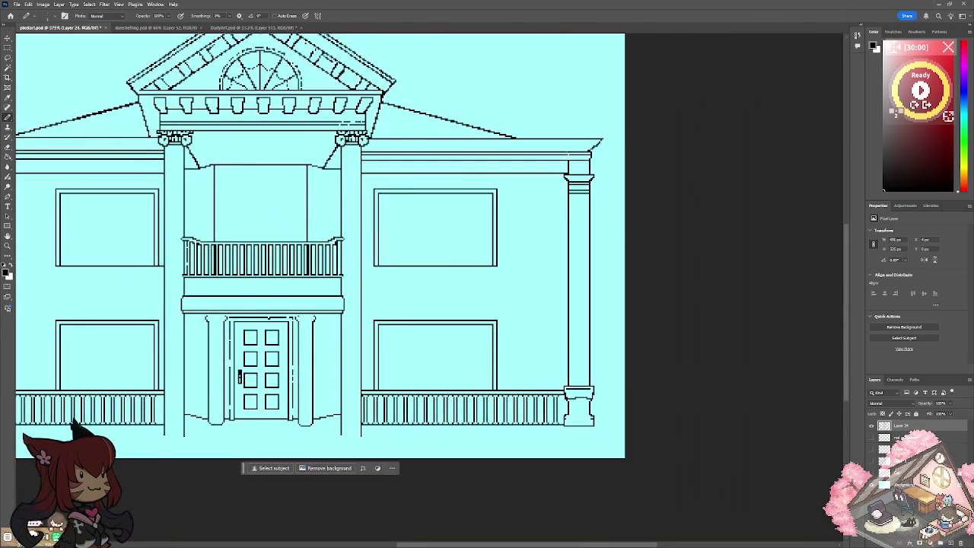
Draw the stepped lintel line outward from the right pilaster capital.
scroll(276, 326, up, 4)
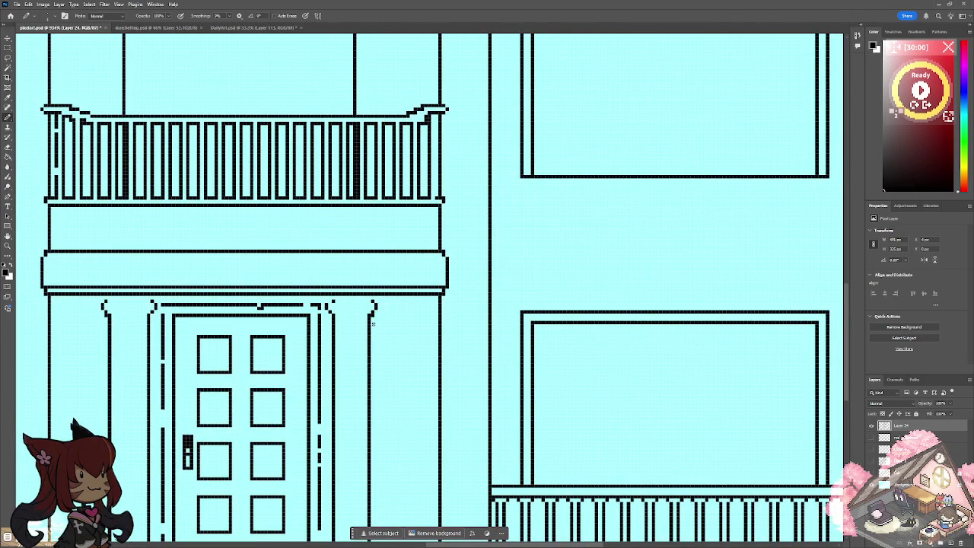
drag(385, 319, 424, 312)
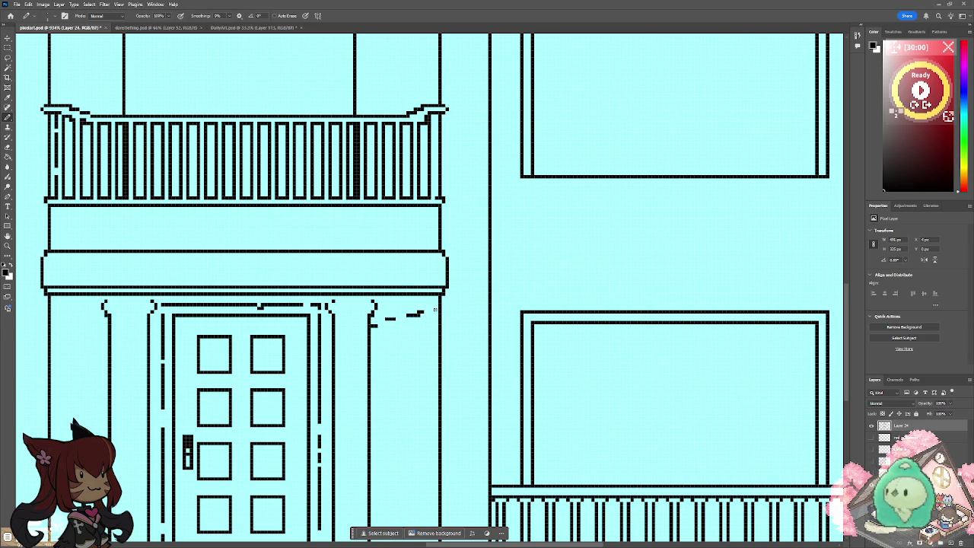
scroll(439, 321, down, 3)
scroll(439, 321, down, 2)
scroll(482, 269, up, 2)
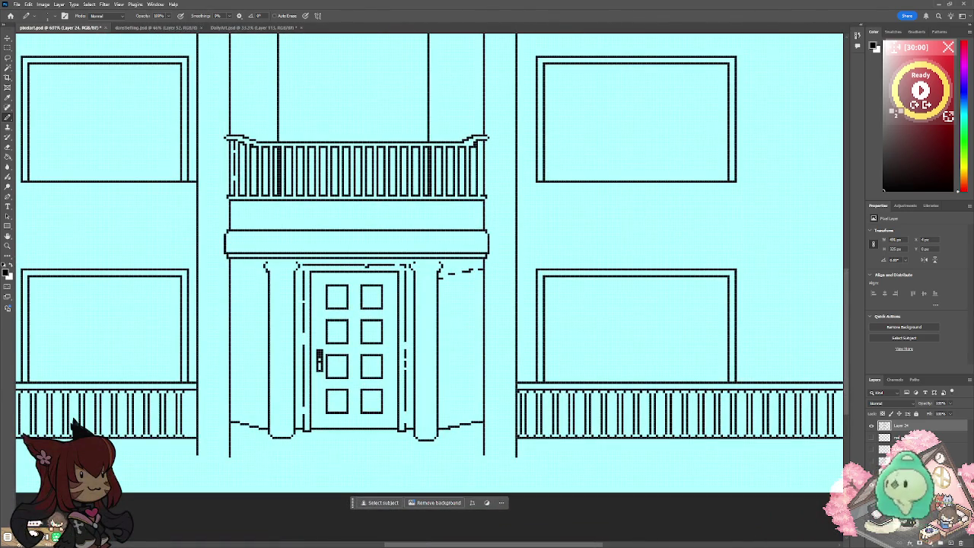
scroll(420, 259, up, 2)
scroll(420, 259, up, 1)
mouse_move(467, 297)
mouse_down()
mouse_move(541, 280)
mouse_move(473, 290)
mouse_up()
Draw the stepped lintel line leftward from the left capital, undoing one misplaced stroke.
scroll(473, 290, down, 3)
scroll(470, 287, down, 1)
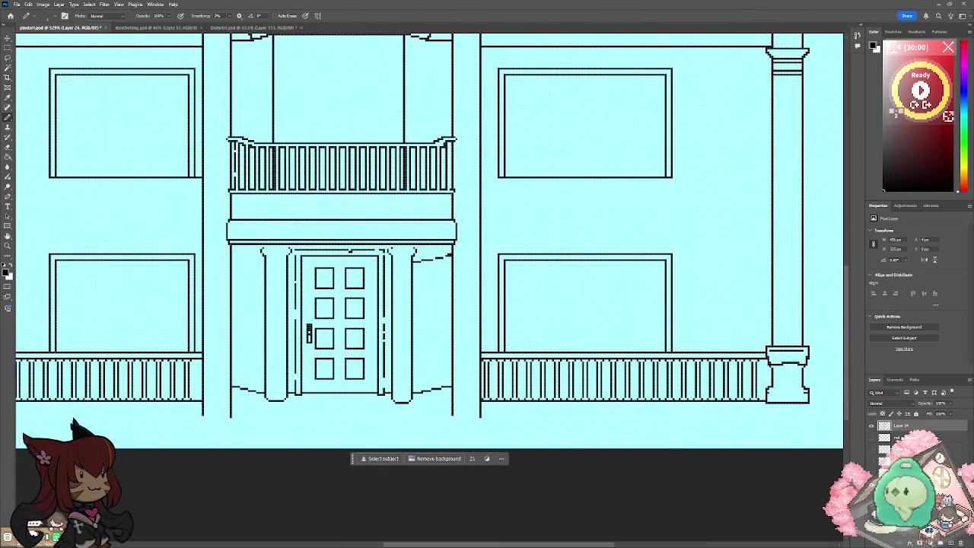
scroll(264, 220, up, 1)
scroll(265, 221, up, 2)
scroll(264, 220, up, 1)
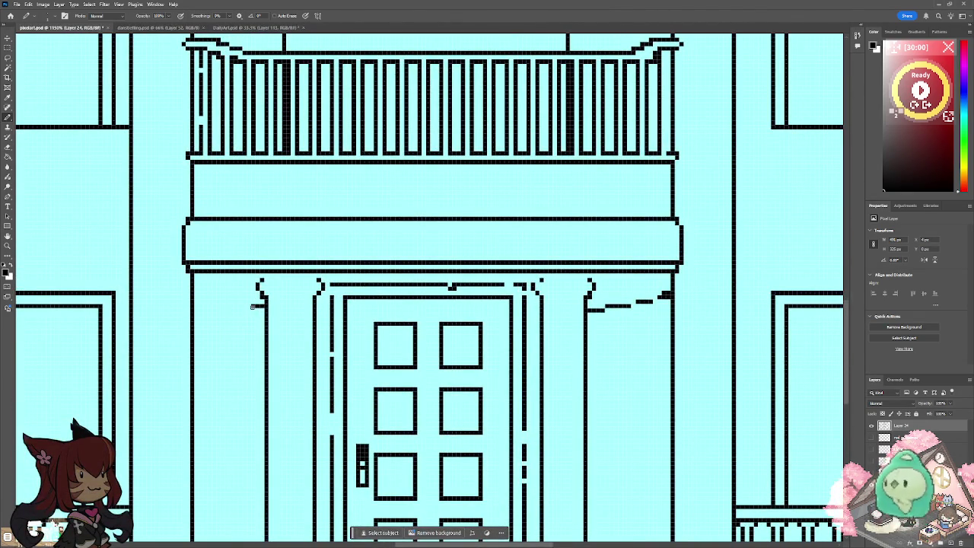
drag(263, 307, 246, 311)
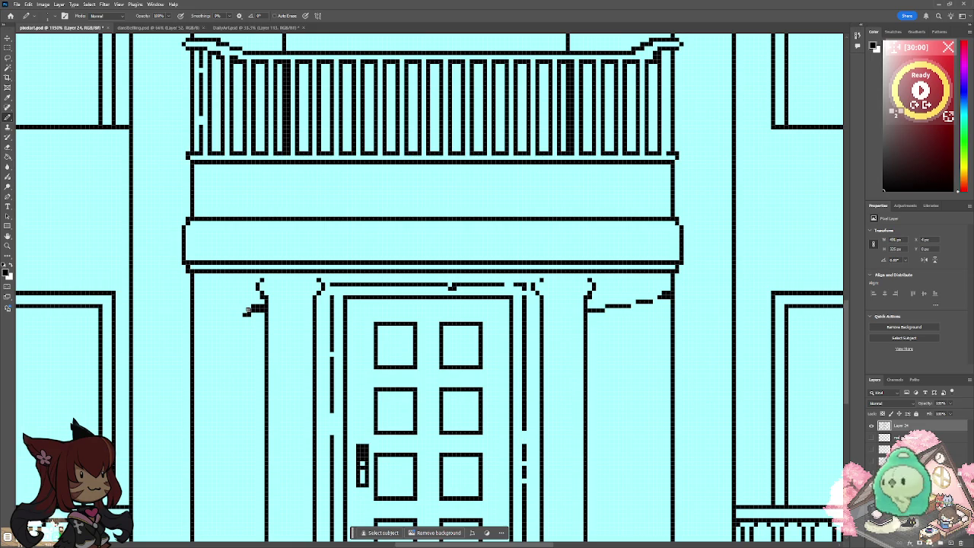
key(ctrl+z)
key(ctrl+z)
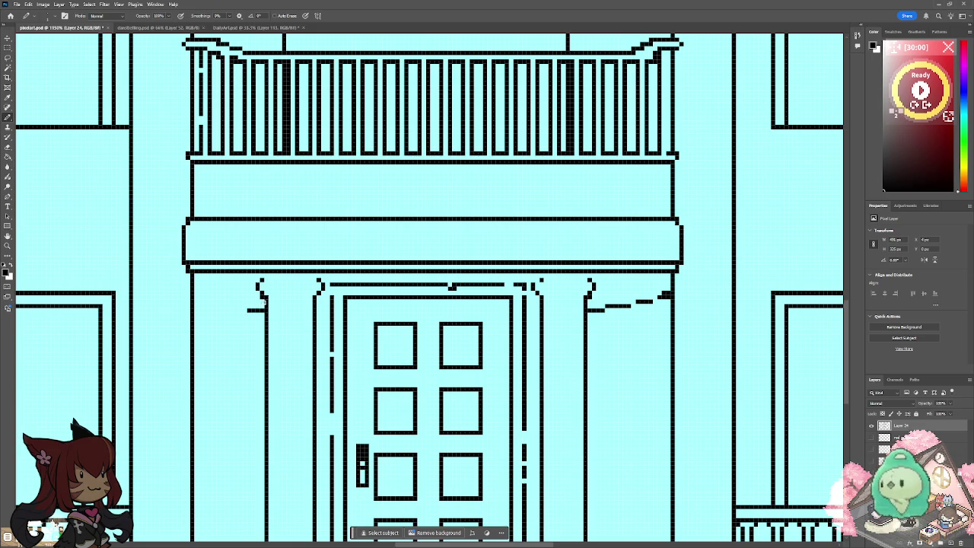
mouse_move(245, 306)
mouse_down()
mouse_move(204, 302)
mouse_move(196, 289)
mouse_up()
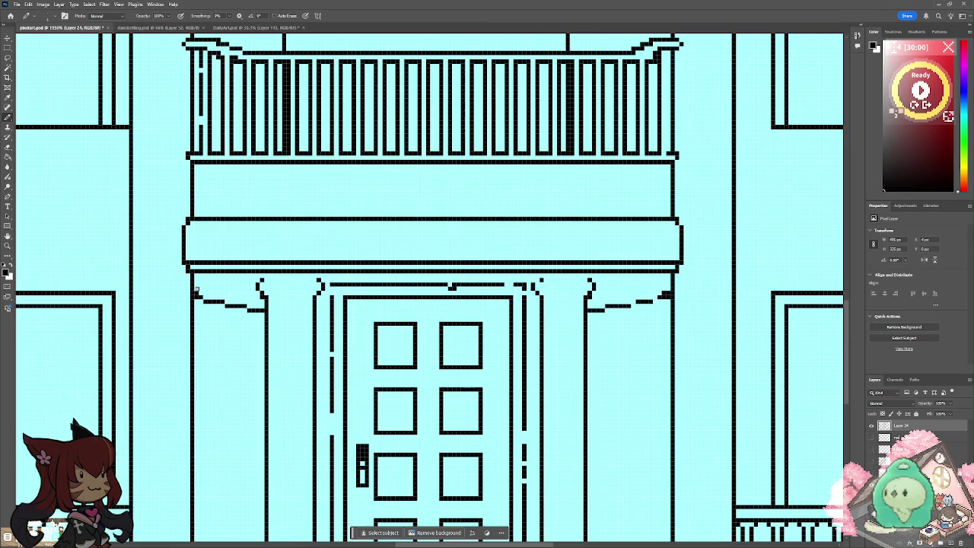
scroll(196, 289, down, 10)
scroll(233, 337, up, 4)
scroll(233, 338, up, 3)
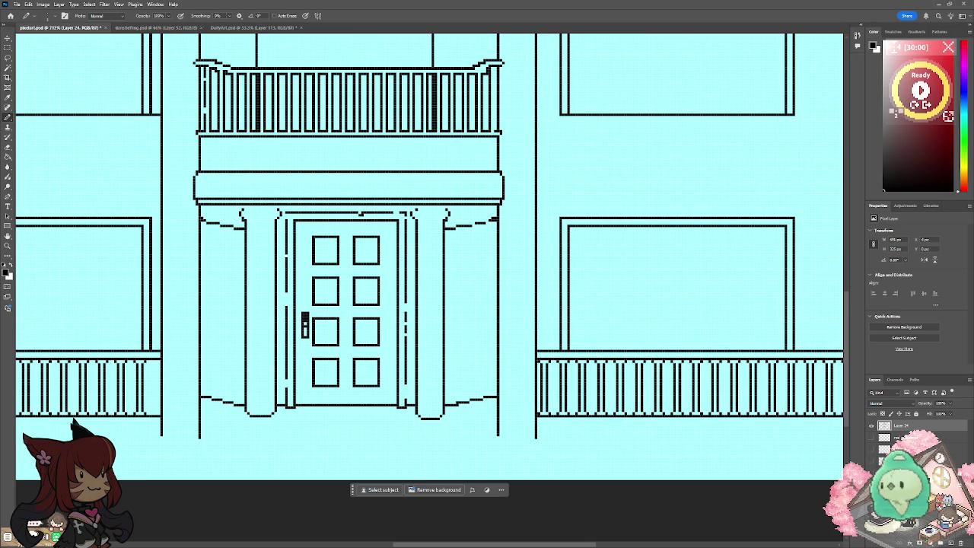
Outline the bottom edge of the left column's base.
scroll(296, 390, down, 3)
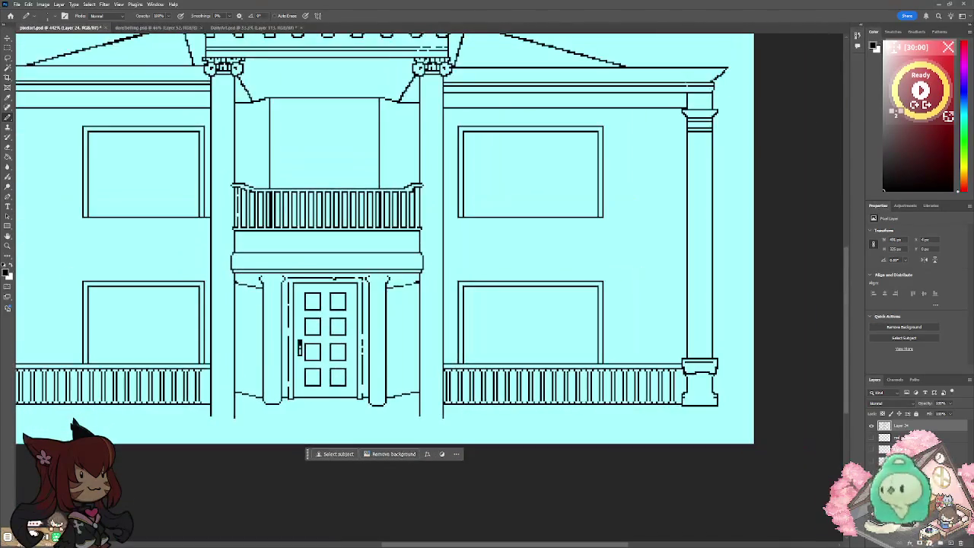
scroll(211, 411, up, 3)
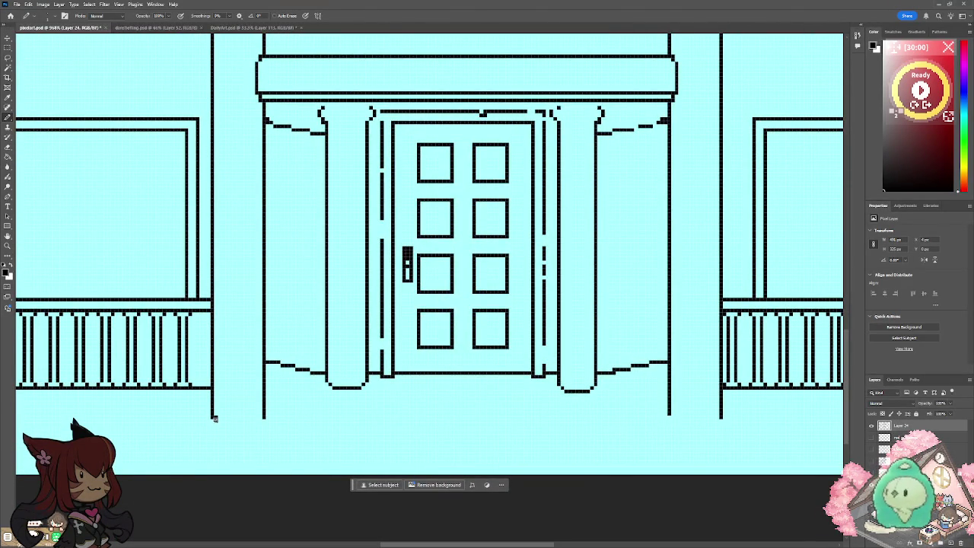
drag(222, 421, 260, 419)
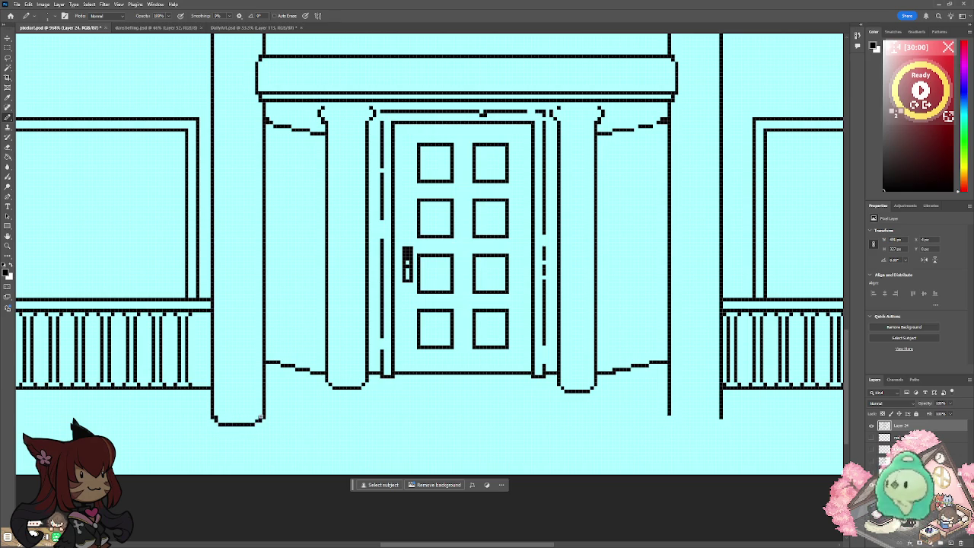
Draw the right column's curved base outline, trimming its bulge and filling its corners.
scroll(214, 457, up, 1)
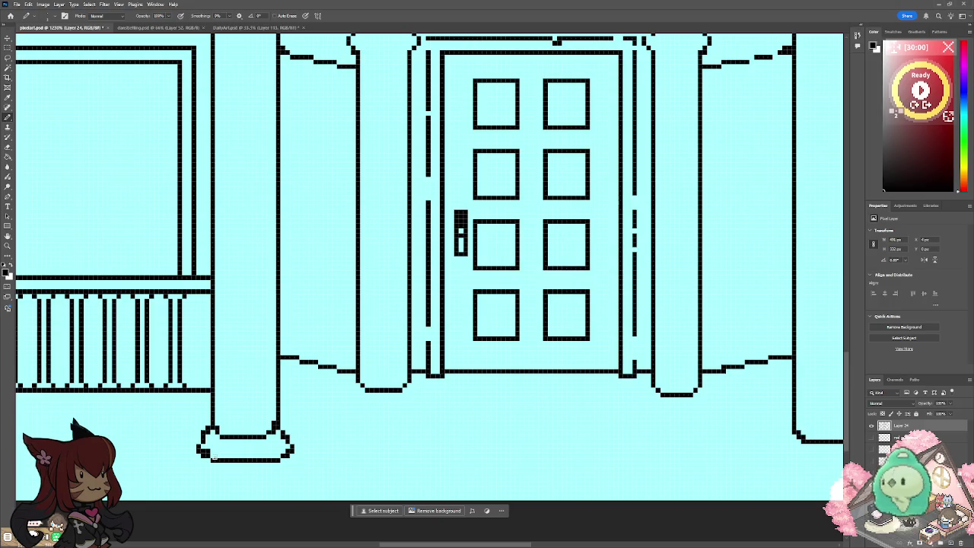
scroll(211, 449, right, 3)
scroll(211, 449, right, 3)
click(637, 418)
mouse_move(637, 428)
mouse_down()
mouse_move(628, 442)
mouse_move(651, 450)
mouse_move(701, 449)
mouse_move(721, 440)
mouse_move(719, 428)
mouse_move(726, 435)
mouse_move(714, 440)
mouse_up()
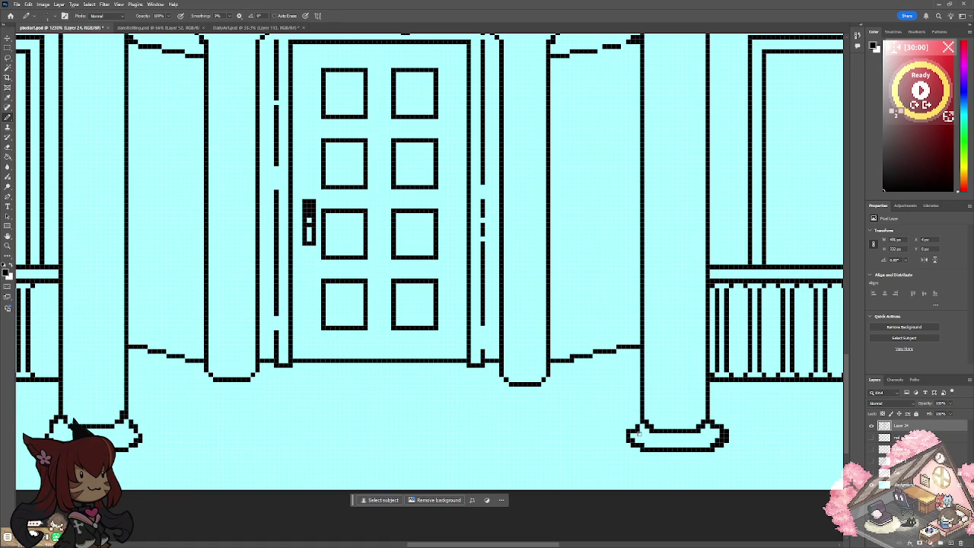
drag(726, 426, 729, 438)
drag(641, 415, 633, 440)
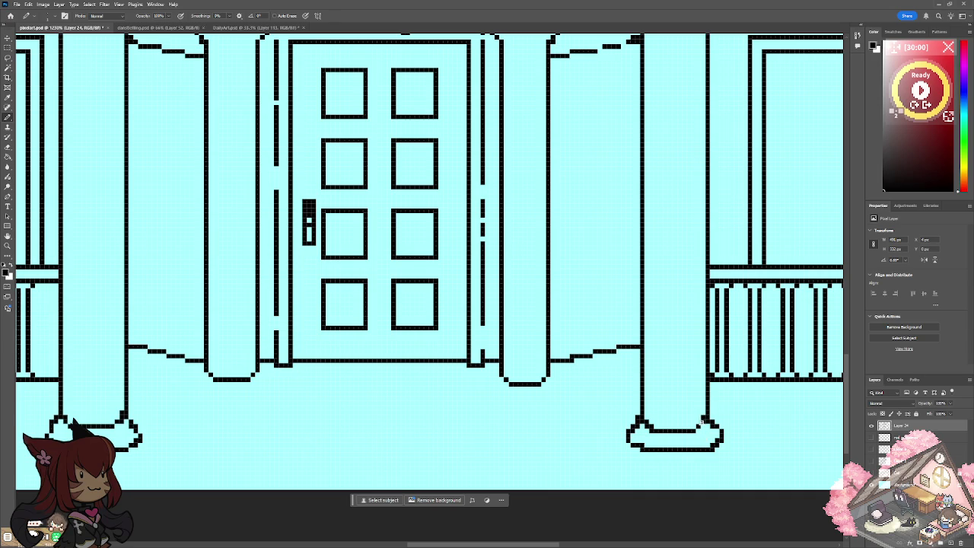
click(709, 417)
scroll(714, 413, down, 5)
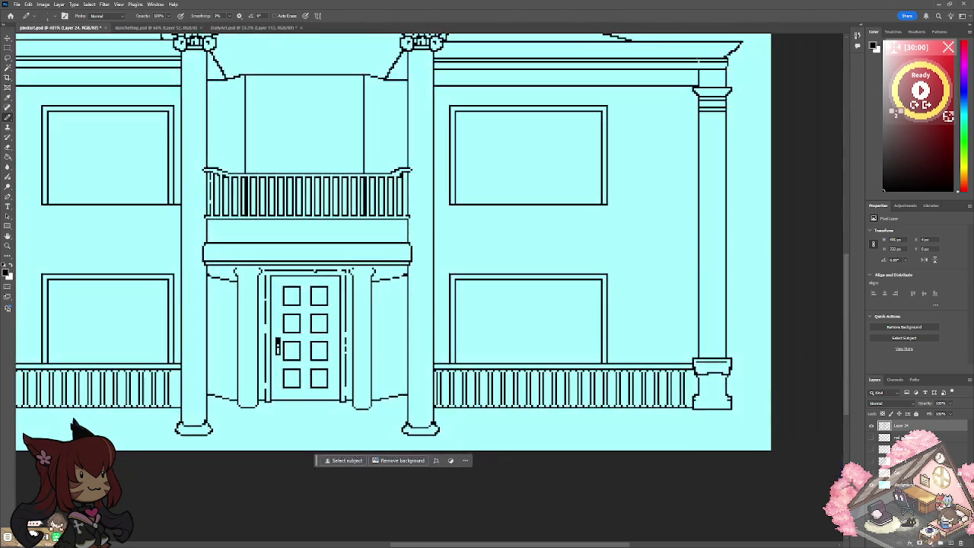
Remove the right base's inner stray line, extend its top edge and fill its right curve.
scroll(340, 430, up, 4)
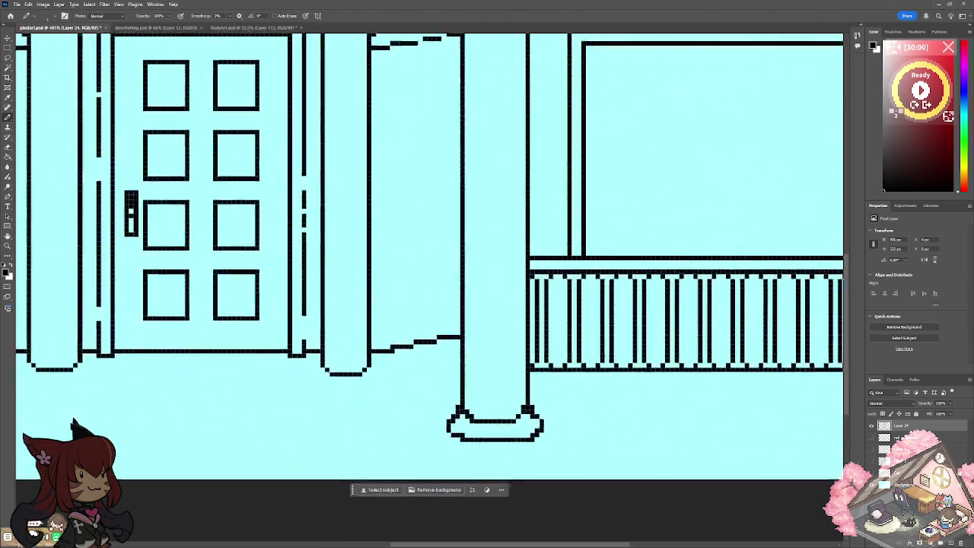
scroll(427, 258, down, 1)
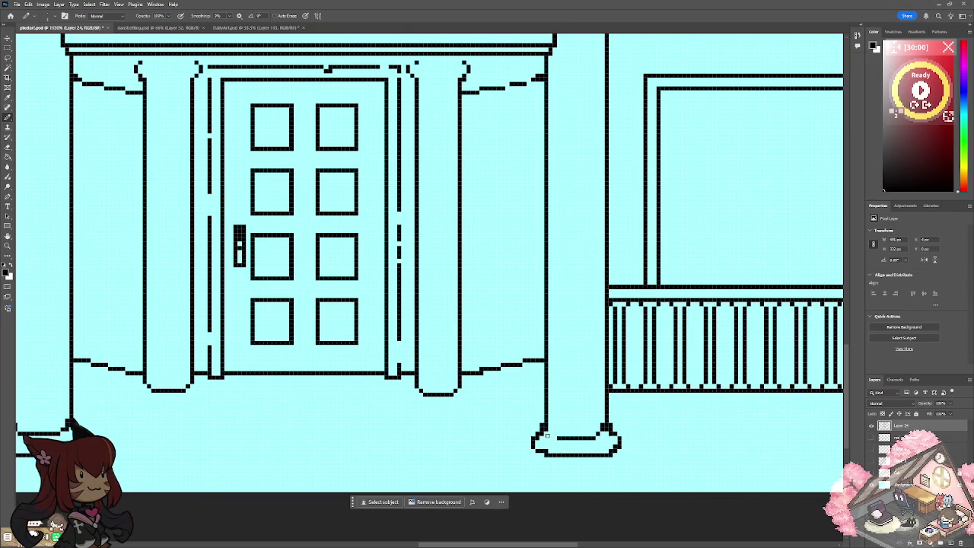
drag(556, 439, 598, 437)
drag(550, 425, 606, 423)
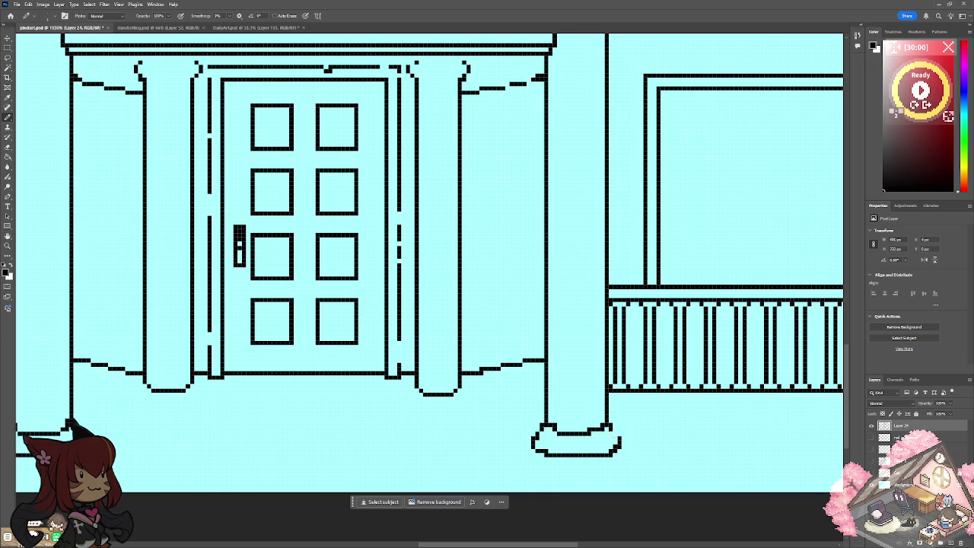
drag(610, 427, 619, 436)
click(592, 432)
scroll(598, 419, down, 5)
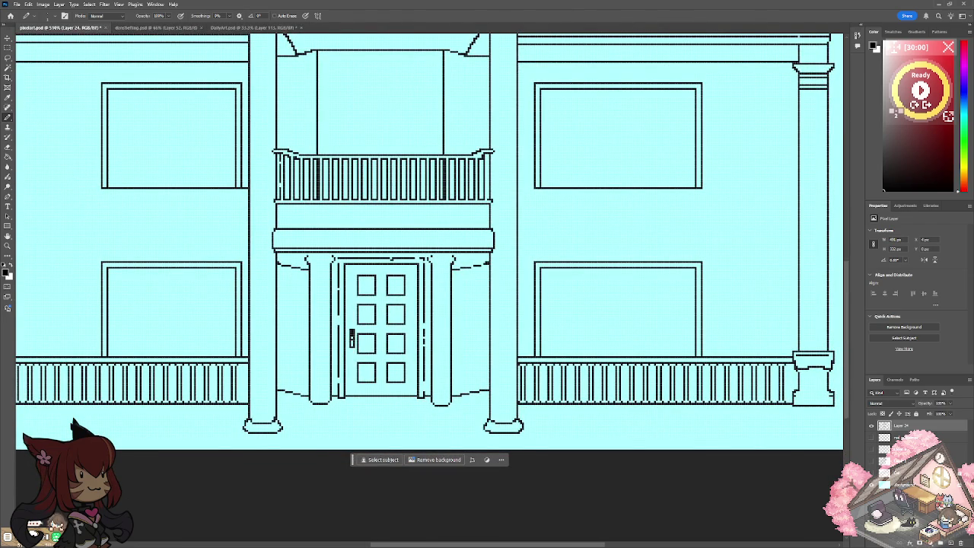
scroll(533, 457, down, 1)
scroll(353, 91, up, 1)
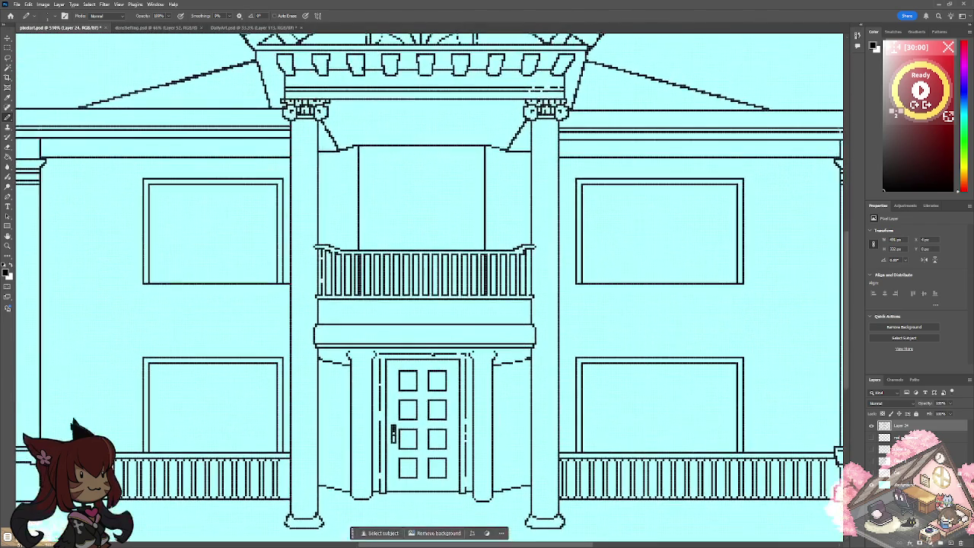
scroll(430, 286, down, 2)
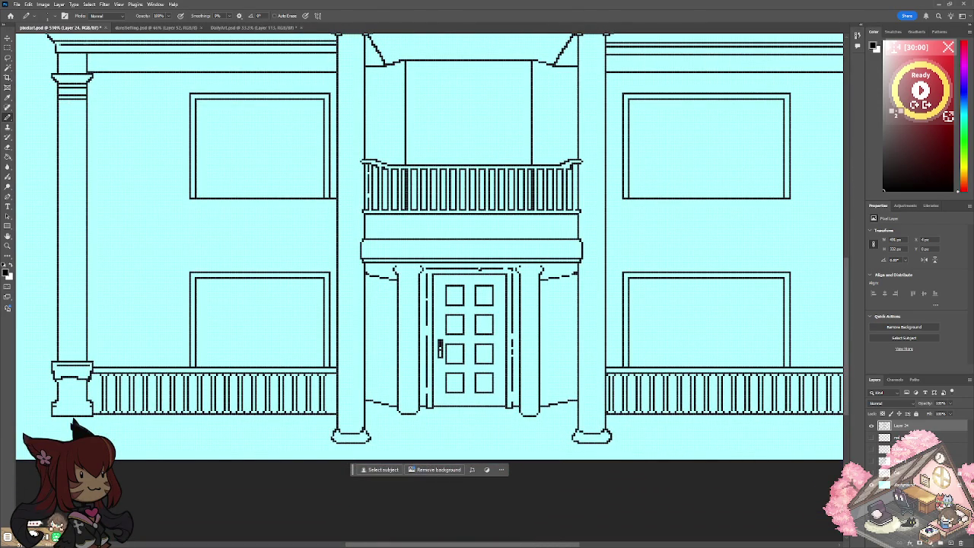
scroll(390, 449, up, 2)
scroll(430, 243, up, 1)
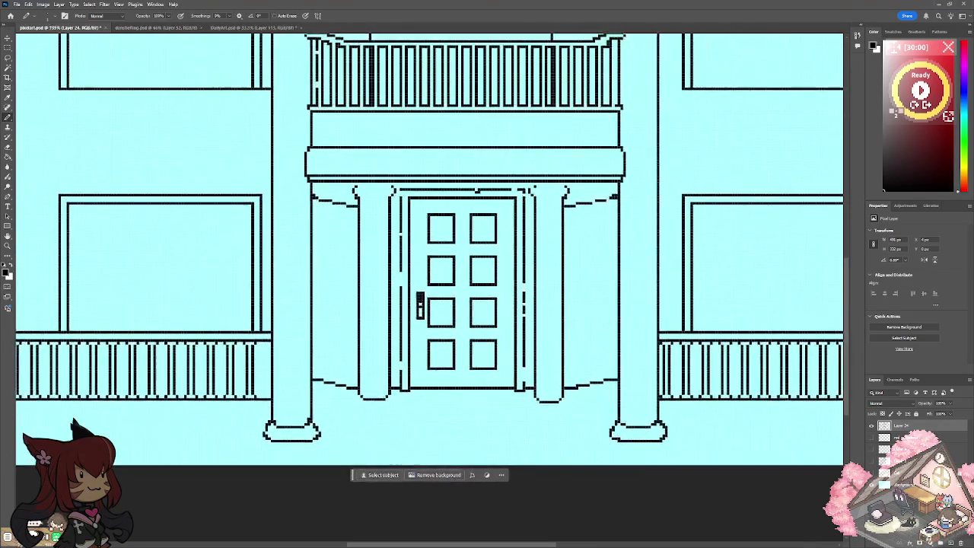
scroll(479, 449, up, 1)
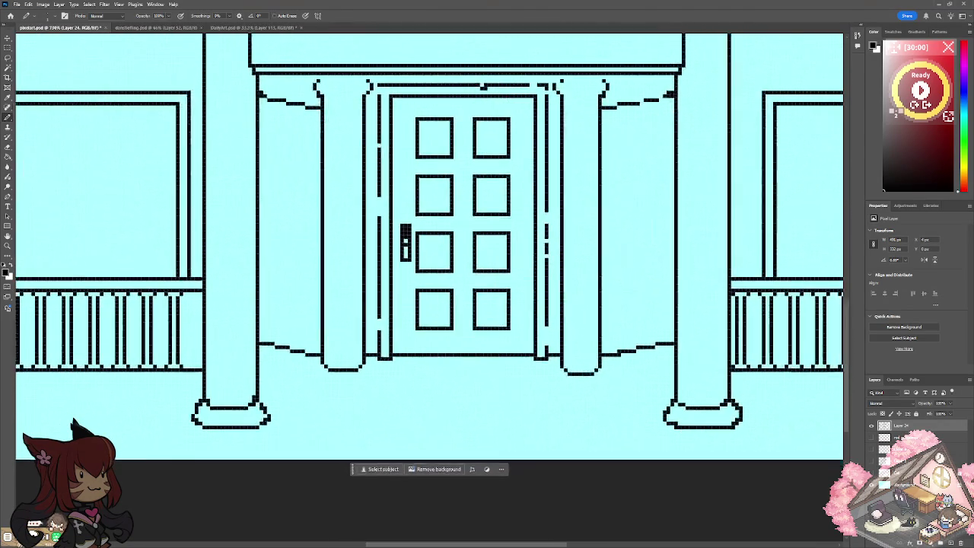
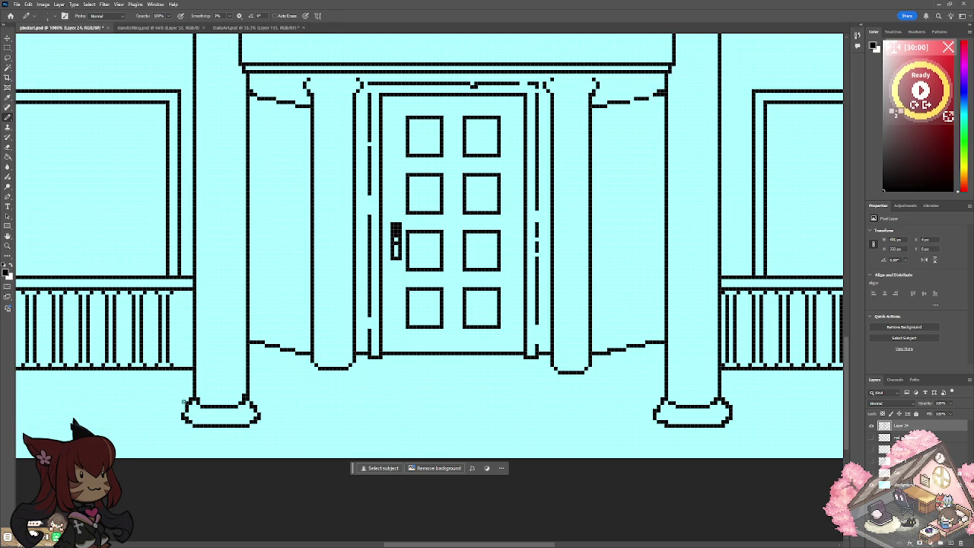
Draw a lower moulding tier beneath the left column base.
drag(182, 417, 183, 438)
drag(258, 417, 259, 442)
drag(182, 442, 256, 443)
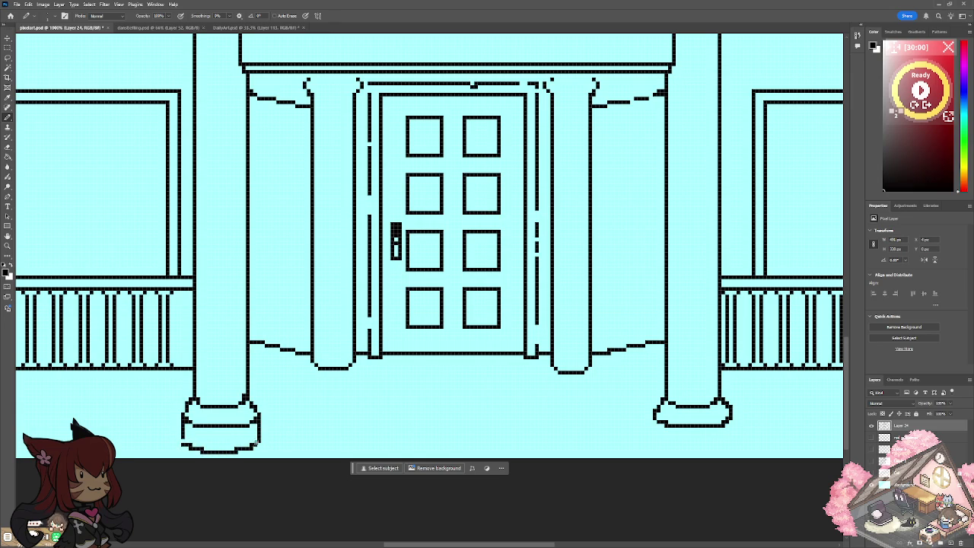
Add the matching lower tier under the right column base, erasing stray pixels, then view the whole facade.
mouse_move(649, 421)
mouse_down()
mouse_move(653, 451)
mouse_move(723, 453)
mouse_move(735, 448)
mouse_move(735, 430)
mouse_move(732, 449)
mouse_up()
click(727, 447)
drag(652, 434, 653, 411)
mouse_move(701, 459)
mouse_down()
mouse_move(714, 456)
mouse_move(653, 451)
mouse_up()
drag(654, 446, 731, 446)
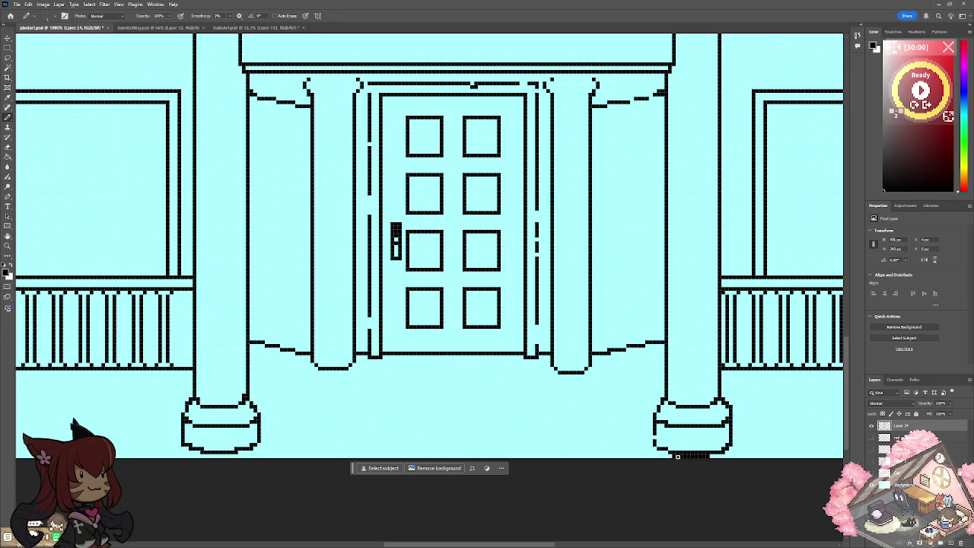
mouse_move(673, 457)
mouse_down()
mouse_move(710, 455)
mouse_move(671, 455)
mouse_up()
key(ctrl+minus)
key(ctrl+minus)
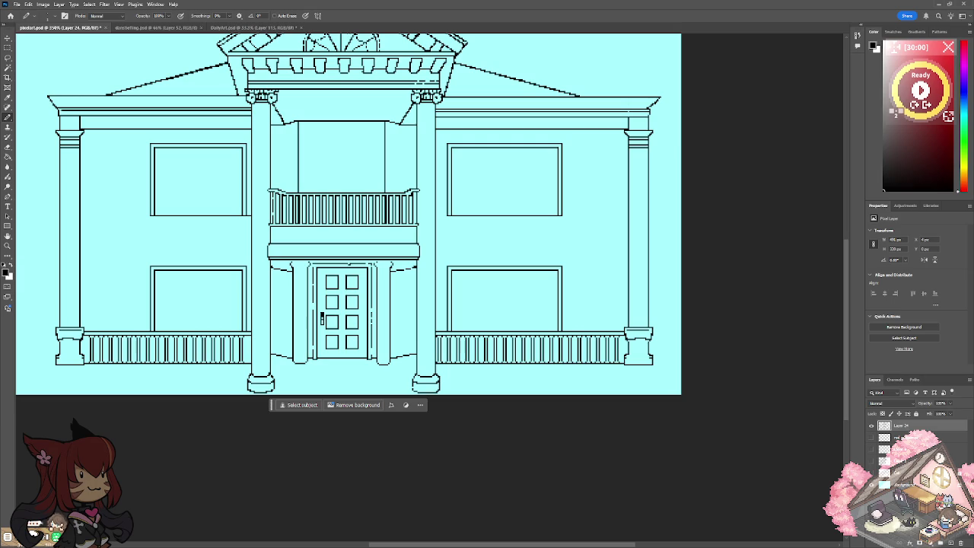
Draw the ground line along the column bases, trimming the stretch between them.
key(ctrl+plus)
key(ctrl+plus)
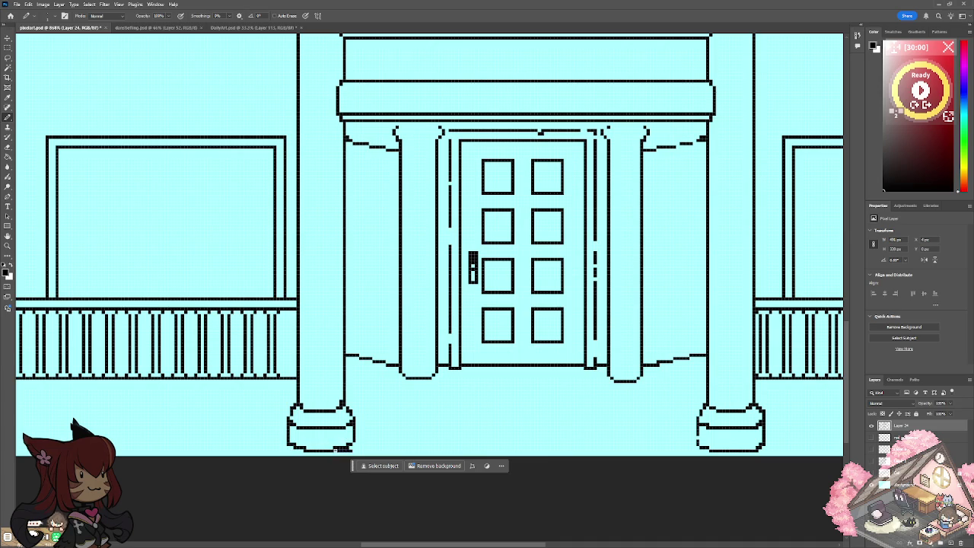
mouse_move(361, 448)
mouse_down()
mouse_move(706, 449)
mouse_move(645, 450)
mouse_up()
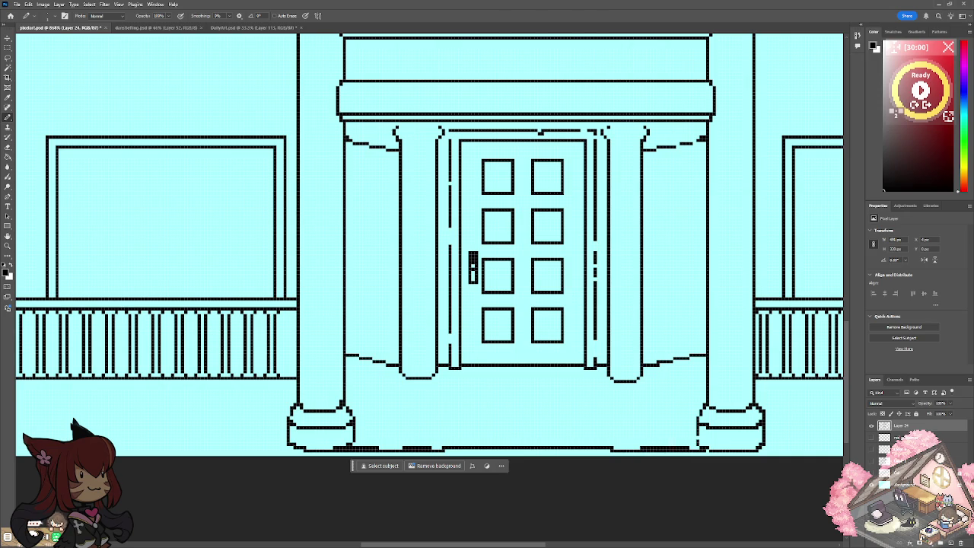
drag(445, 449, 615, 449)
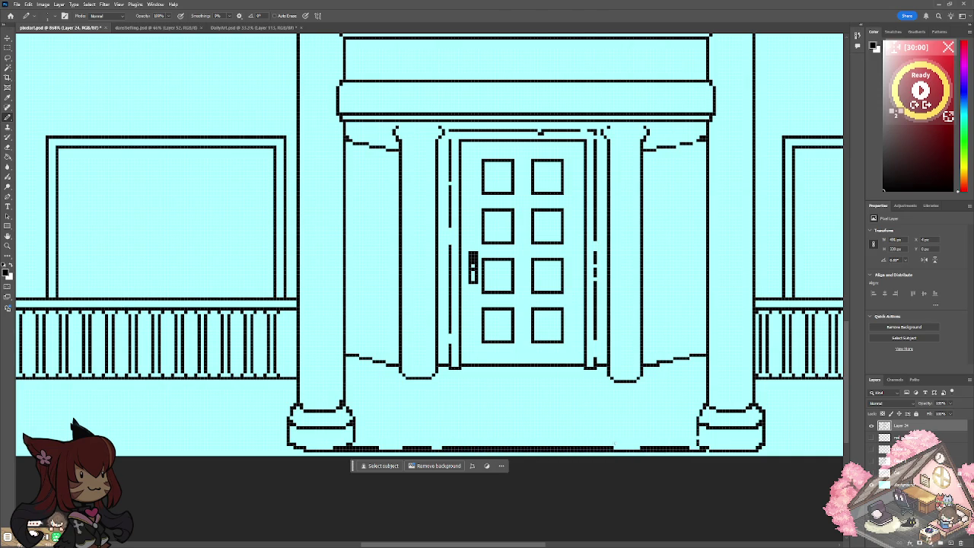
mouse_move(364, 448)
mouse_down()
mouse_move(688, 449)
mouse_move(563, 445)
mouse_up()
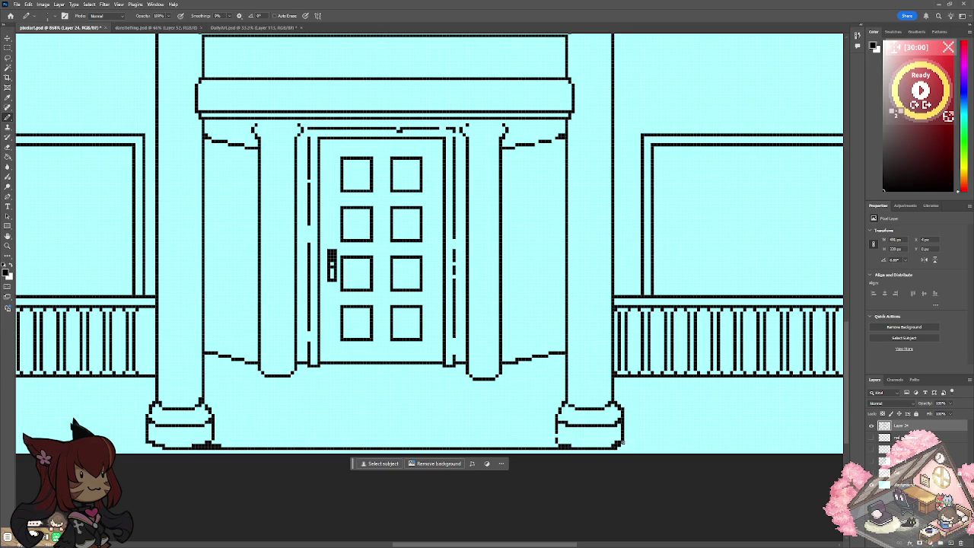
Add short vertical edges at both column bases, fill the gap and remove stray pixels.
drag(625, 454, 625, 433)
drag(147, 441, 147, 452)
click(208, 443)
drag(624, 453, 624, 431)
scroll(627, 434, down, 2)
scroll(628, 434, down, 3)
scroll(629, 433, down, 2)
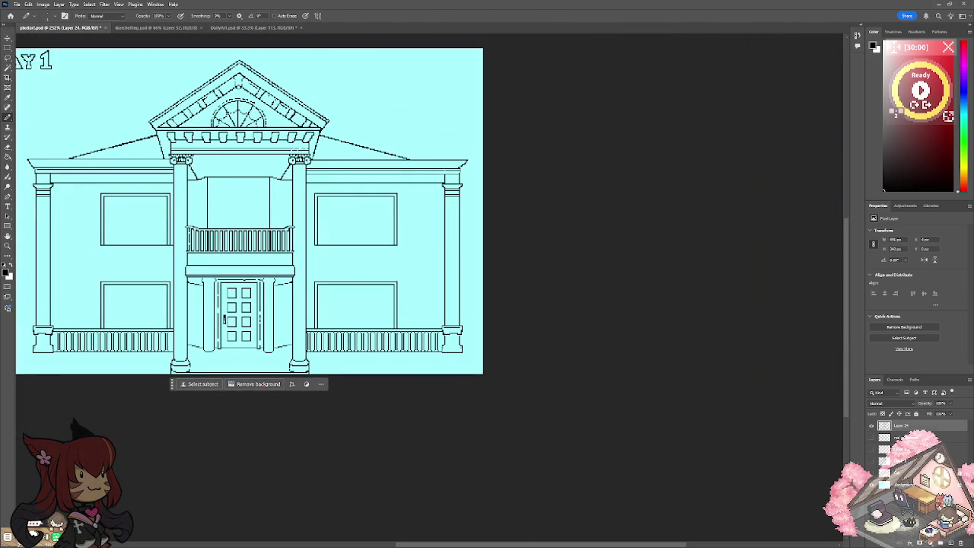
Close the right end of the left porch railing with a vertical line.
drag(304, 228, 371, 194)
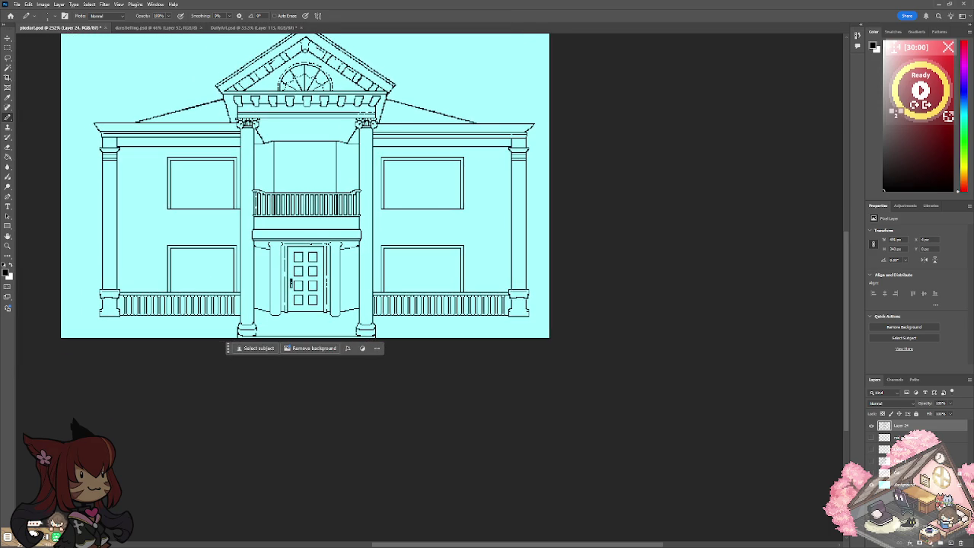
scroll(256, 274, up, 1)
scroll(255, 275, up, 1)
scroll(256, 275, up, 1)
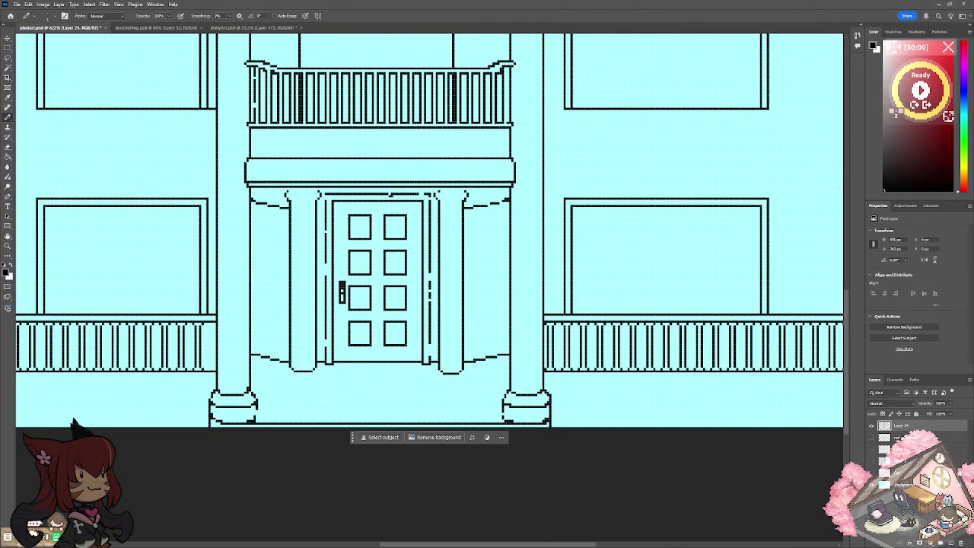
scroll(430, 244, left, 5)
scroll(430, 244, up, 1)
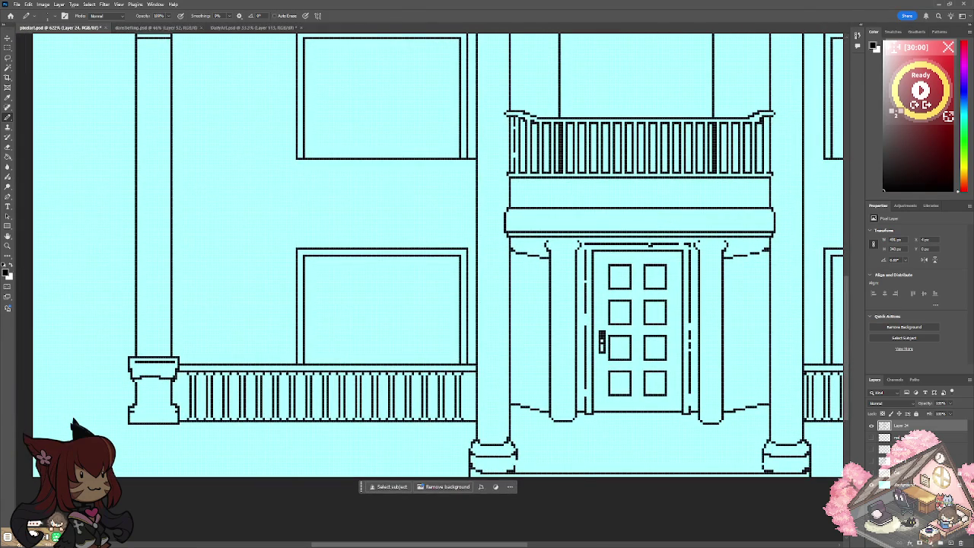
scroll(346, 349, up, 5)
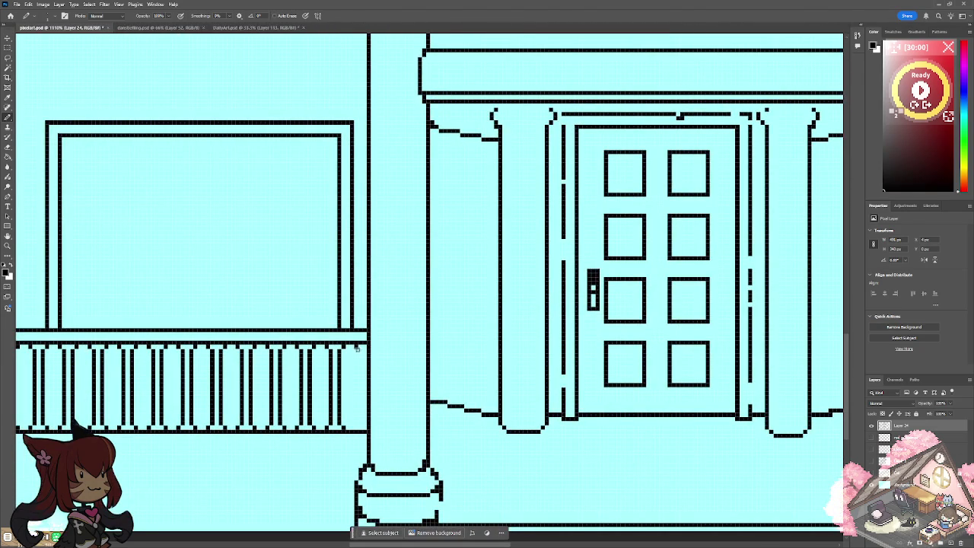
drag(360, 354, 357, 428)
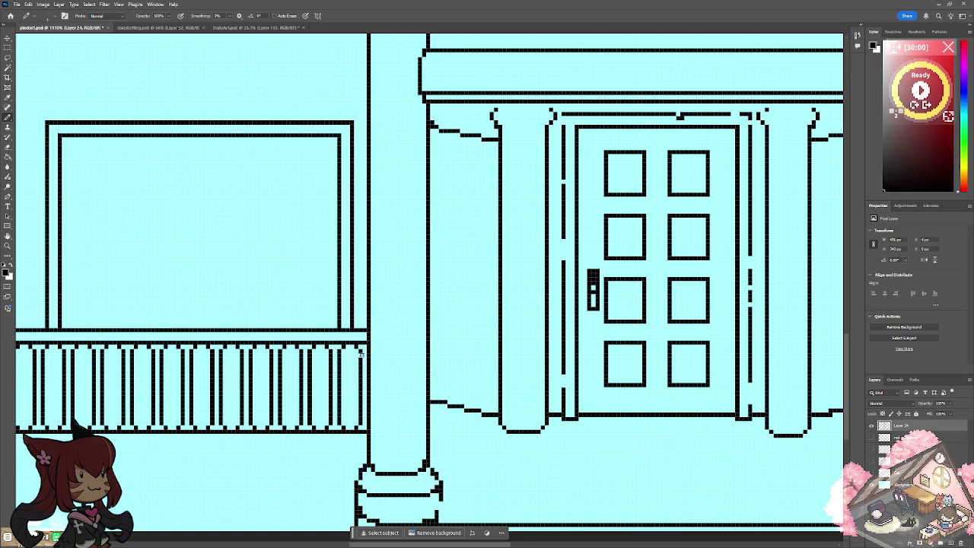
Start a short vertical line below the corner pillar's base.
scroll(382, 358, left, 3)
scroll(381, 359, left, 2)
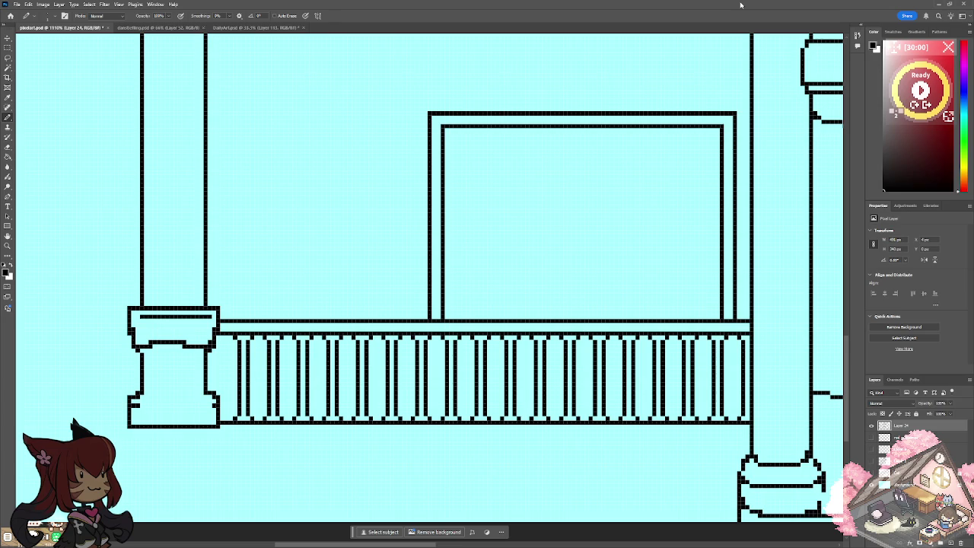
drag(456, 305, 562, 253)
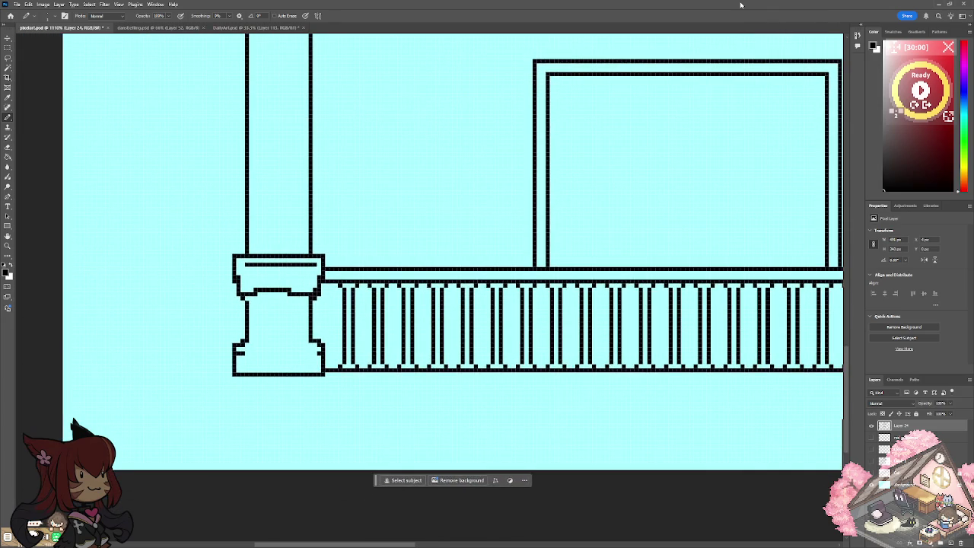
drag(238, 376, 238, 396)
scroll(238, 392, down, 3)
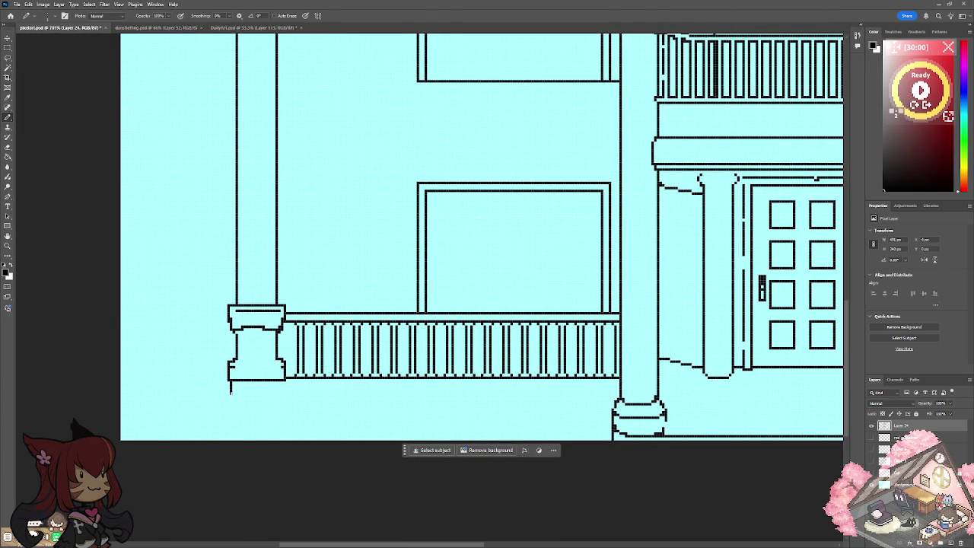
Draw the lines under the railing and the left vertical edge, undoing a stray diagonal.
drag(230, 391, 615, 412)
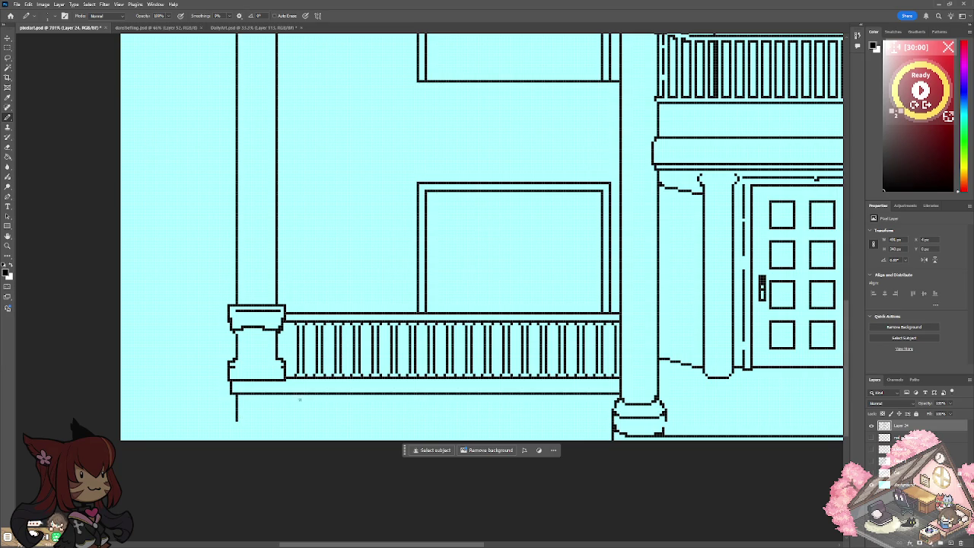
drag(302, 394, 303, 442)
shift+click(237, 423)
drag(237, 423, 237, 439)
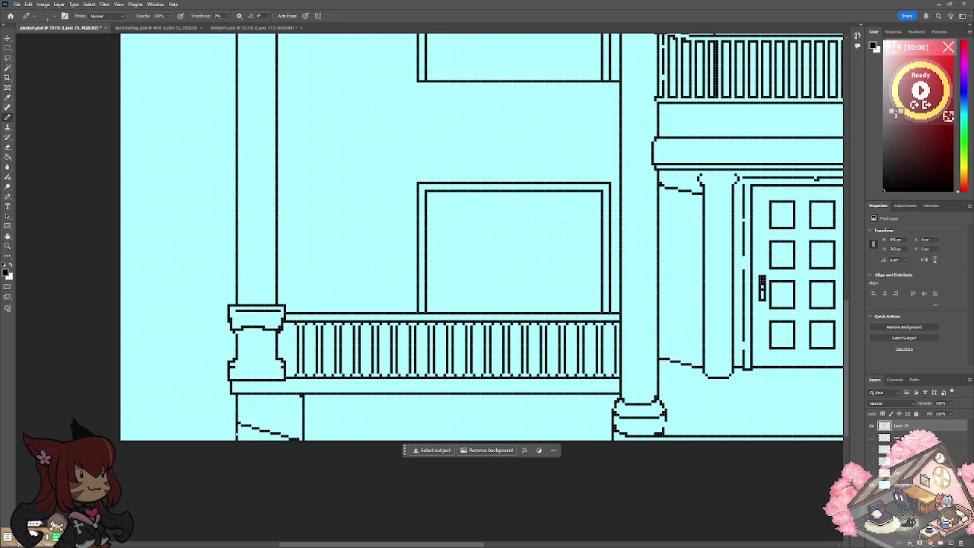
key(ctrl+z)
shift+click(236, 442)
scroll(302, 396, up, 3)
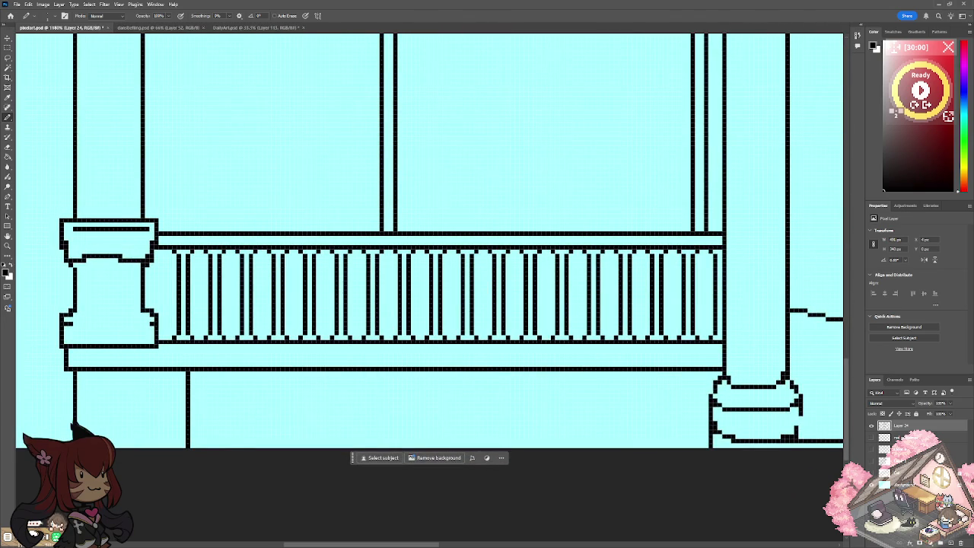
Draw the plinth band's top and bottom lines and begin the square ornament at its left end.
mouse_move(191, 387)
mouse_down()
mouse_move(199, 403)
mouse_move(632, 418)
mouse_move(656, 401)
mouse_move(711, 395)
mouse_up()
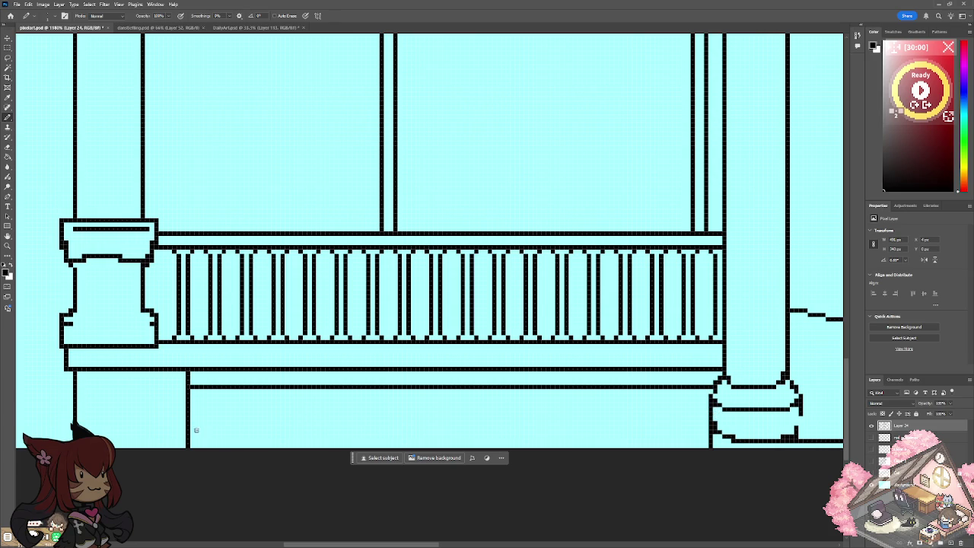
drag(190, 435, 709, 439)
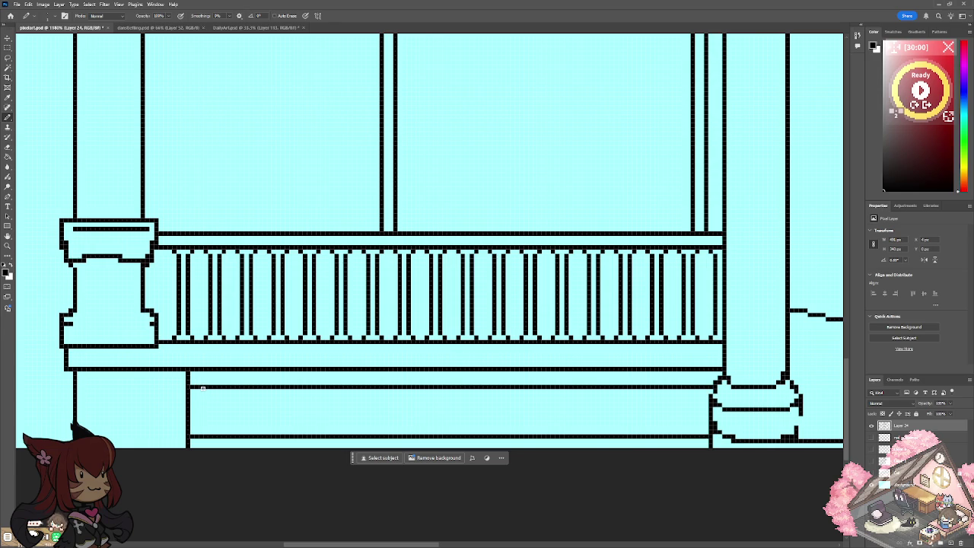
drag(191, 395, 218, 392)
mouse_move(200, 410)
mouse_down()
mouse_move(191, 411)
mouse_move(223, 412)
mouse_up()
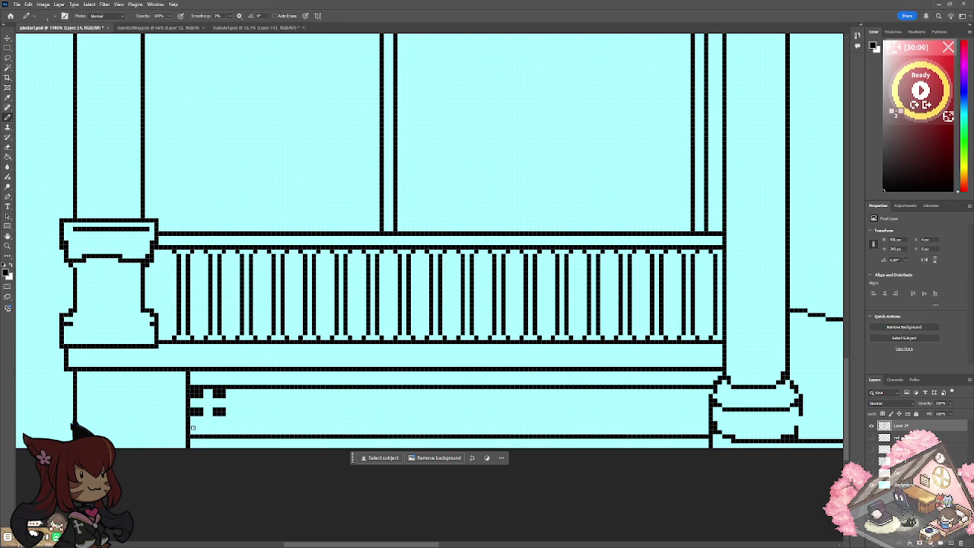
Finish the four-block square ornament at the band's left end.
click(194, 428)
drag(194, 427, 221, 434)
click(200, 434)
scroll(223, 418, down, 2)
scroll(223, 419, down, 3)
scroll(223, 419, down, 1)
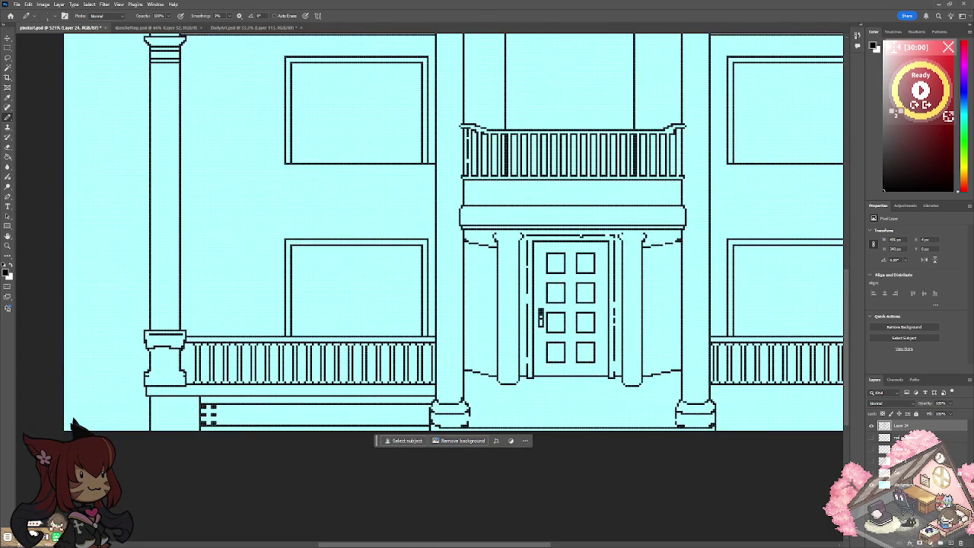
scroll(195, 420, up, 3)
scroll(194, 420, up, 2)
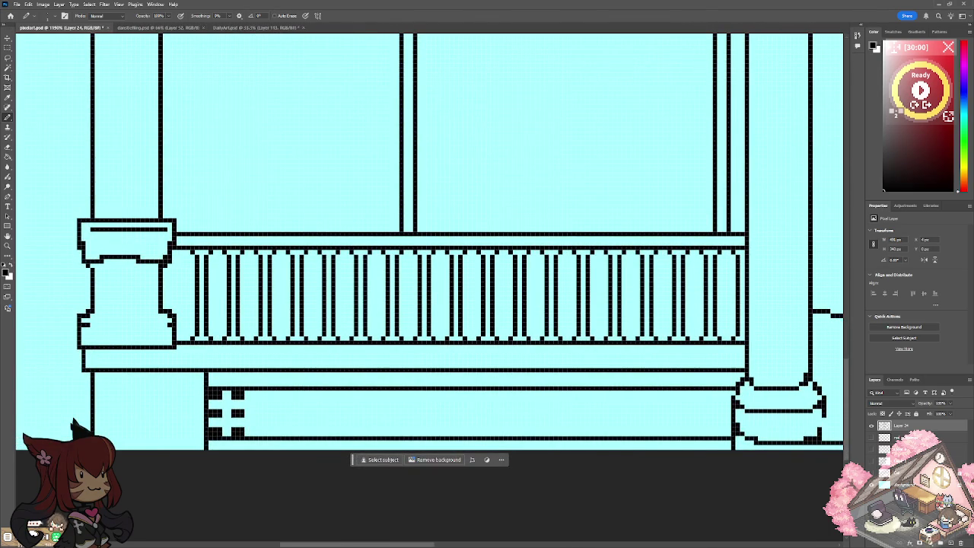
Marquee-select the ornament and copy it onto a new layer.
key(m)
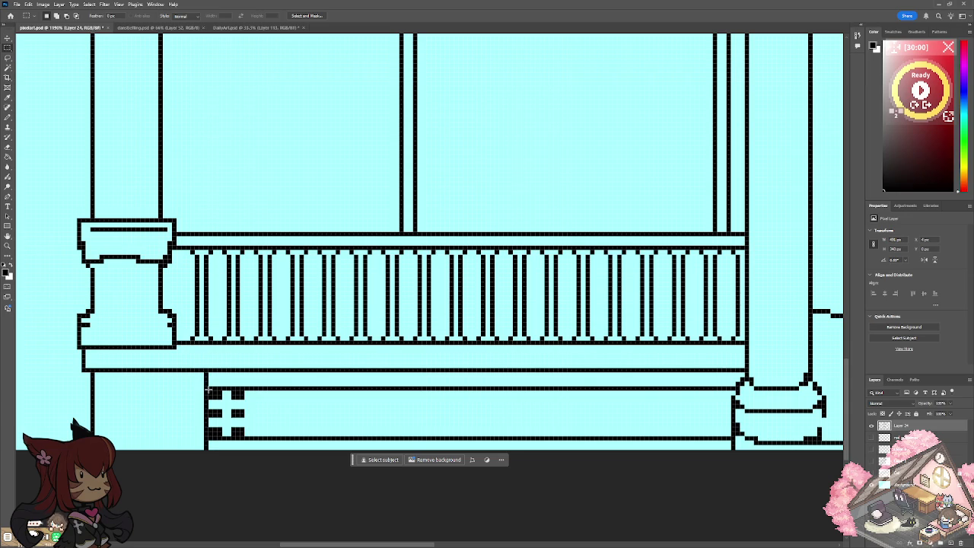
drag(207, 389, 245, 436)
drag(245, 390, 211, 436)
key(ctrl+v)
Place the ornament copy right beside the original and merge it down.
click(9, 39)
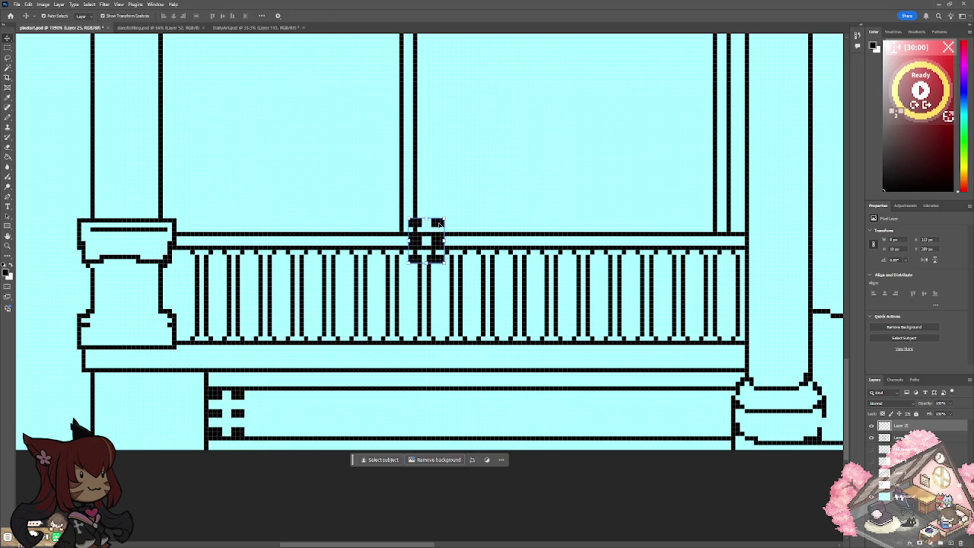
drag(439, 223, 291, 395)
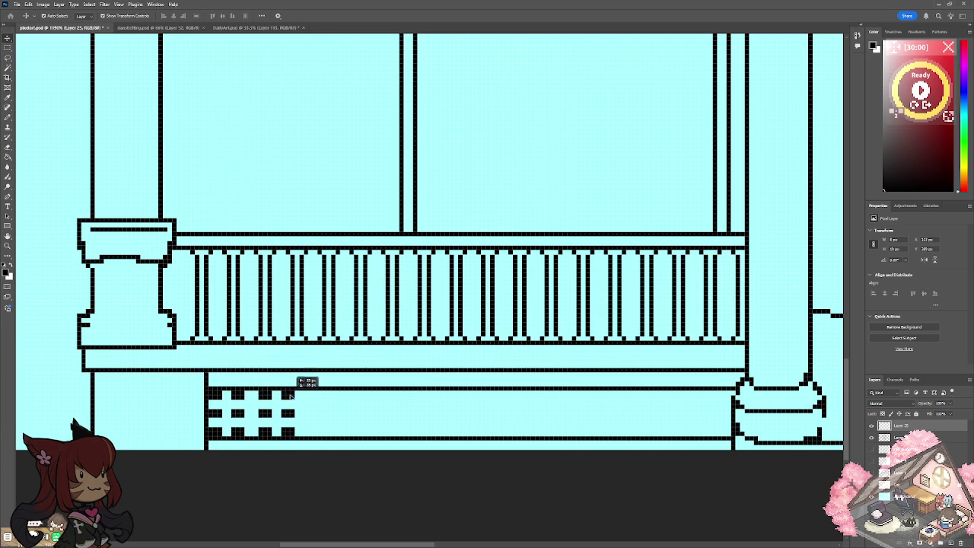
drag(291, 395, 289, 396)
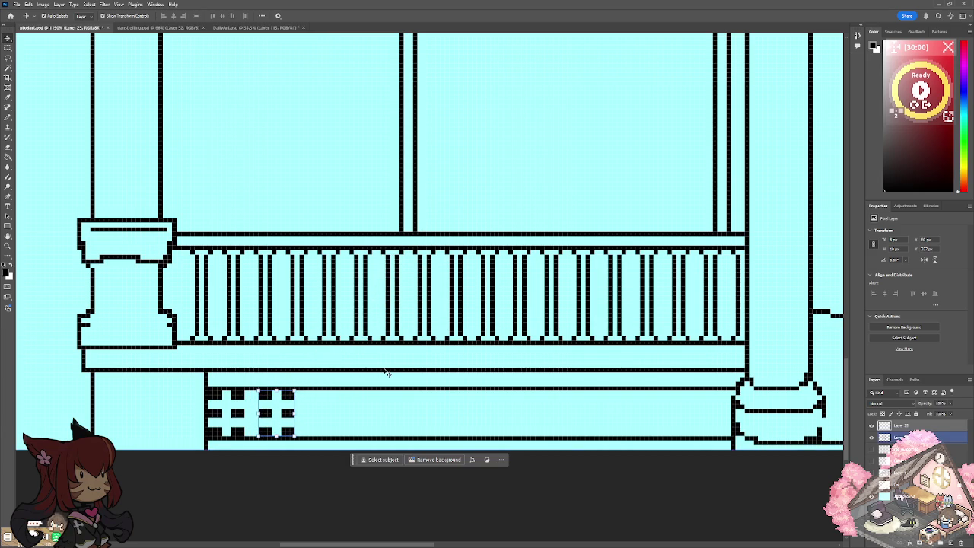
key(Left)
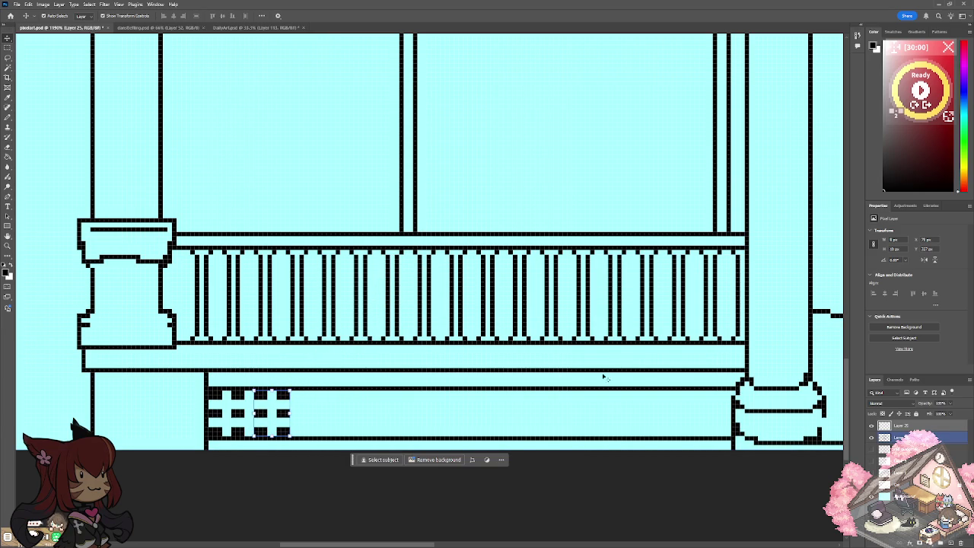
key(ctrl+e)
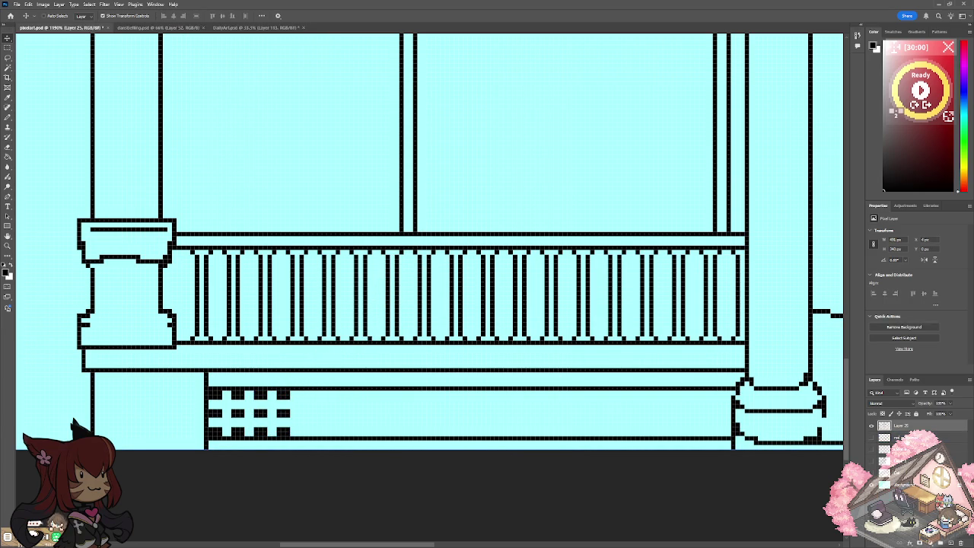
Remove an accidental line-art duplicate and check the lattice grid element layer.
key(ctrl+j)
key(Left)
key(Left)
key(Left)
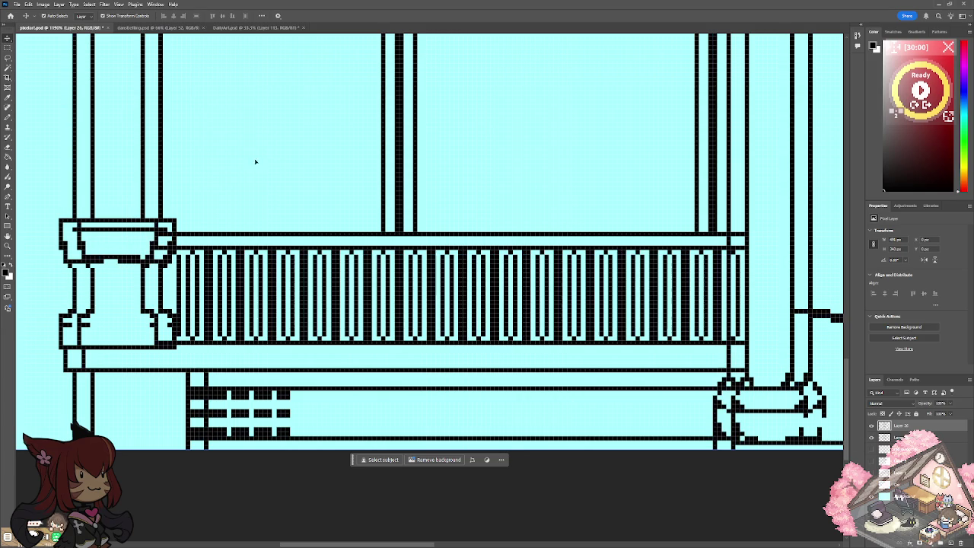
key(Delete)
click(271, 413)
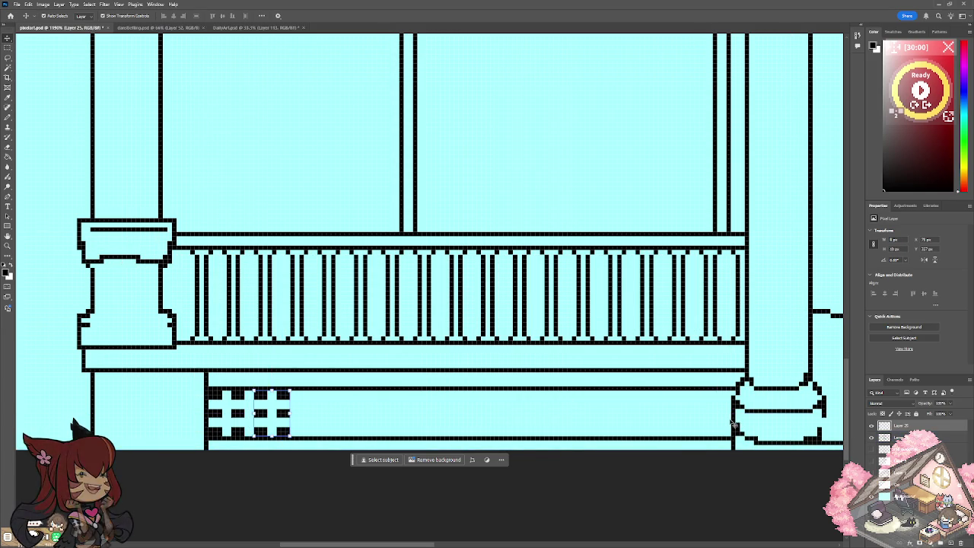
key(ctrl+z)
key(Delete)
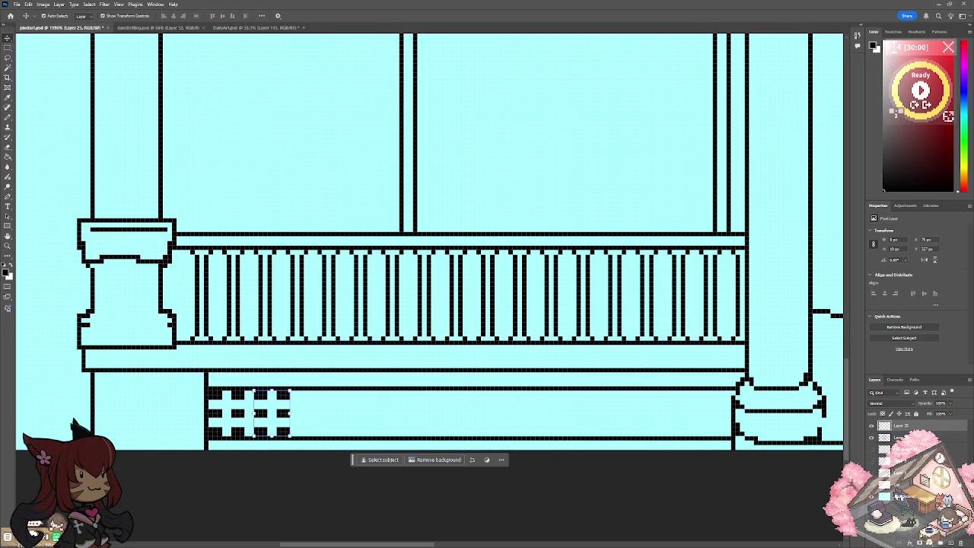
click(872, 426)
Place grid element copies further right along the band and merge the lattice pieces.
mouse_move(291, 396)
mouse_down()
mouse_move(445, 224)
mouse_move(333, 396)
mouse_up()
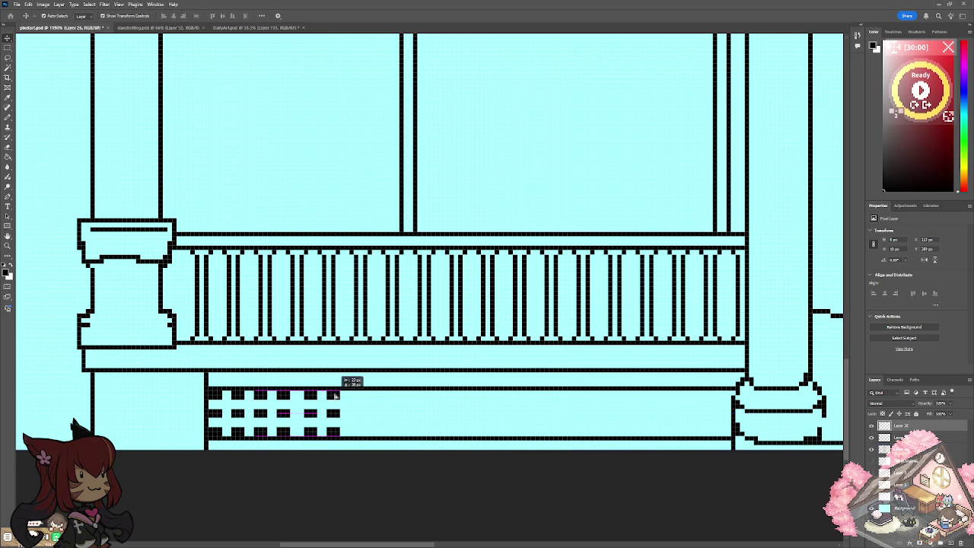
shift+click(902, 438)
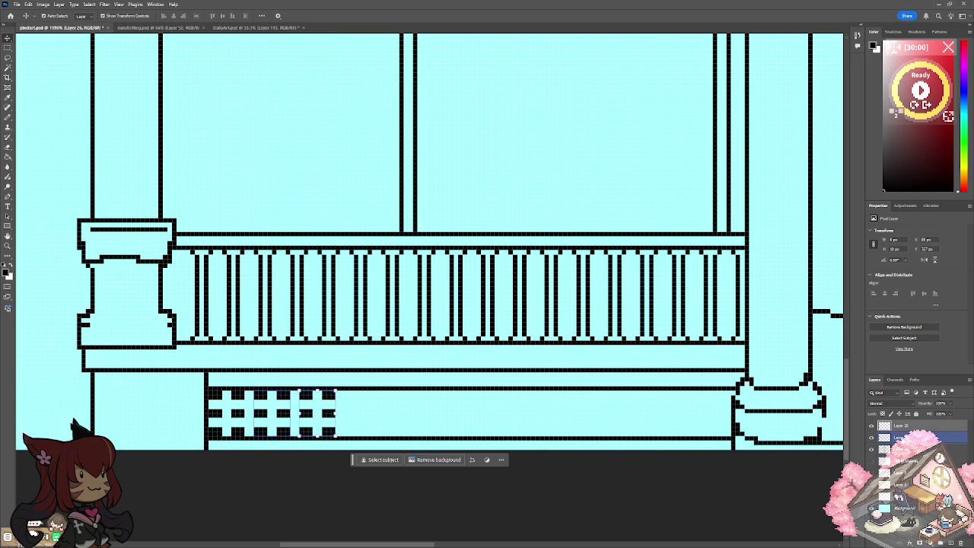
mouse_move(292, 431)
mouse_down()
mouse_move(423, 258)
mouse_move(395, 417)
mouse_up()
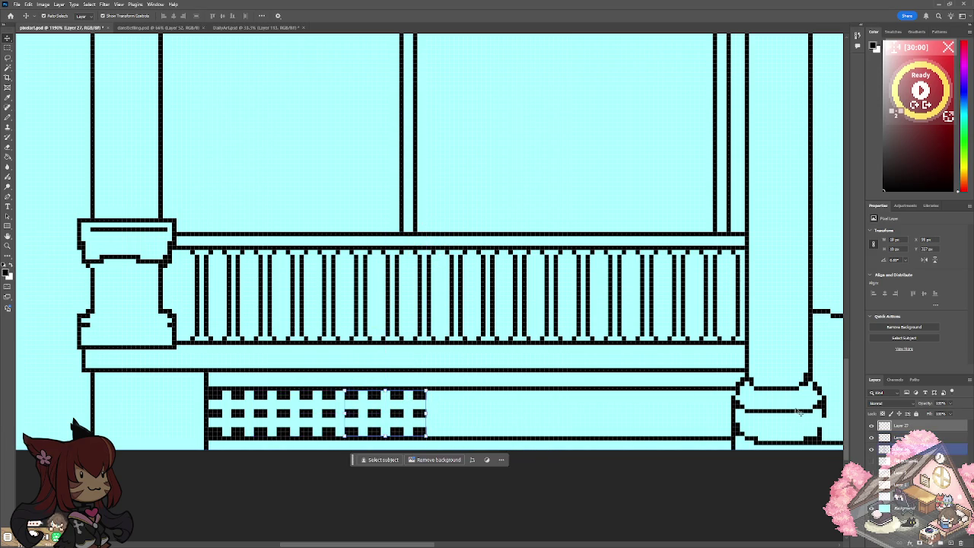
ctrl+click(898, 496)
key(ctrl+v)
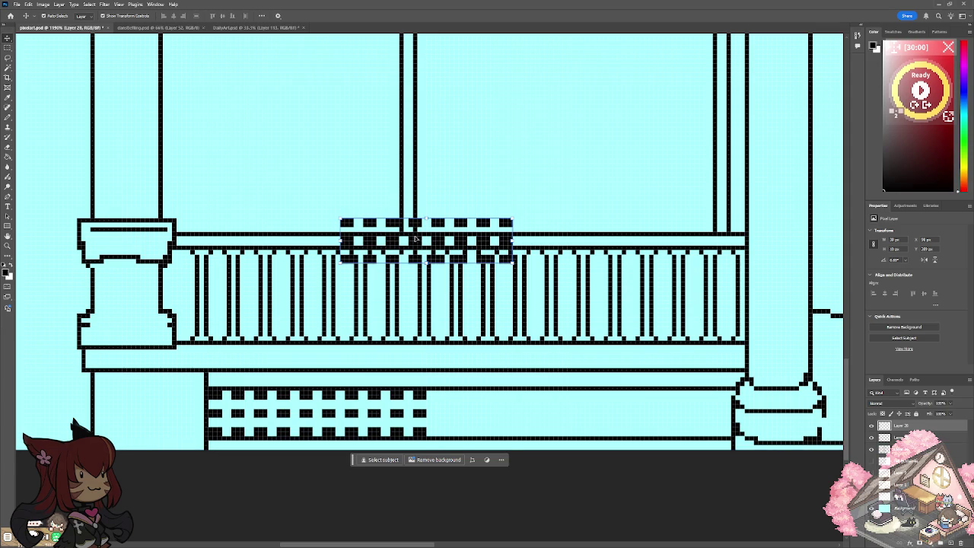
drag(418, 250, 523, 417)
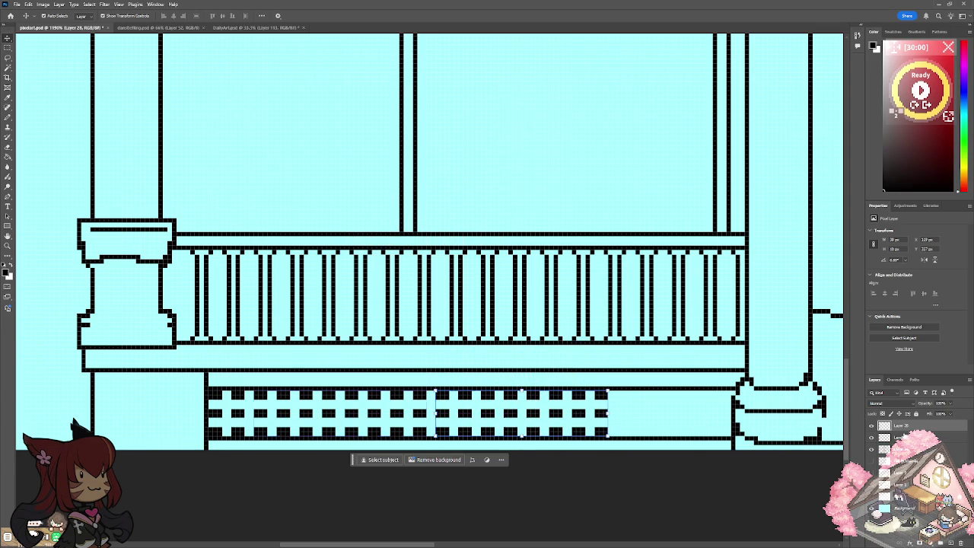
ctrl+click(897, 437)
key(ctrl+e)
Copy the merged lattice and extend it toward the right post.
key(ctrl+c)
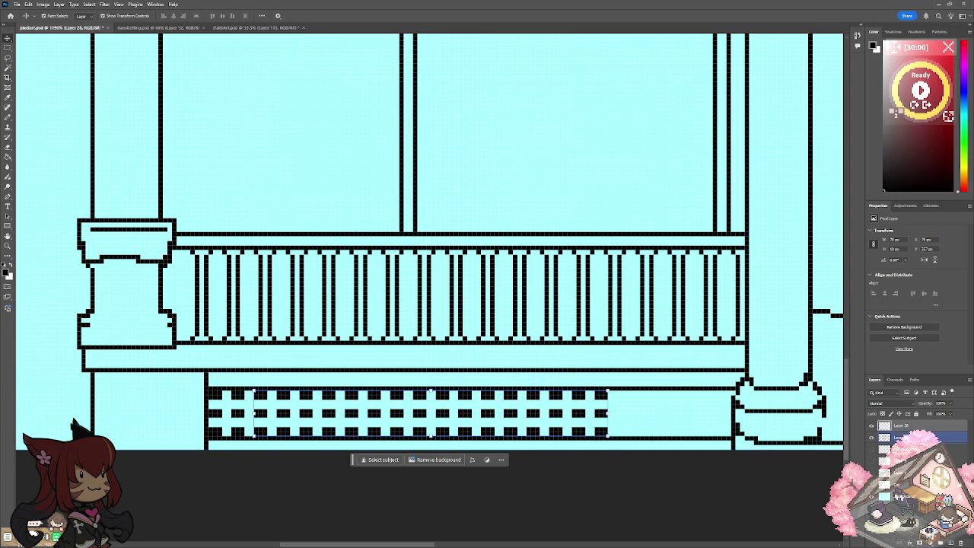
key(ctrl+v)
mouse_move(547, 242)
mouse_down()
mouse_move(685, 417)
mouse_move(671, 420)
mouse_up()
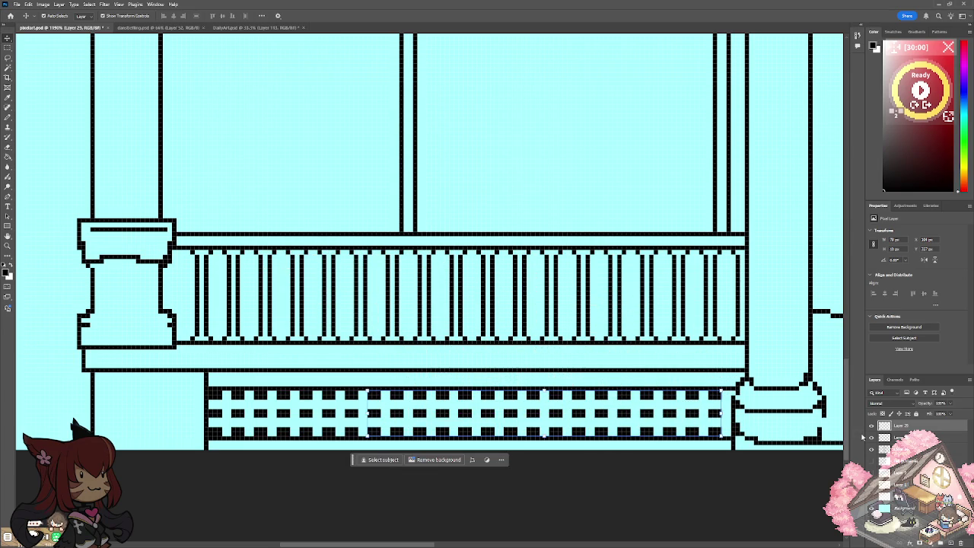
click(898, 438)
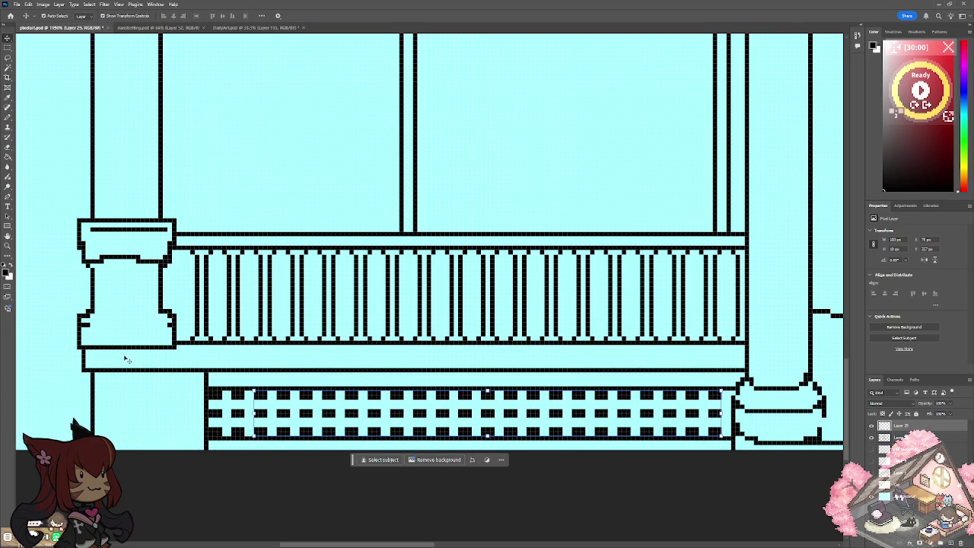
click(8, 48)
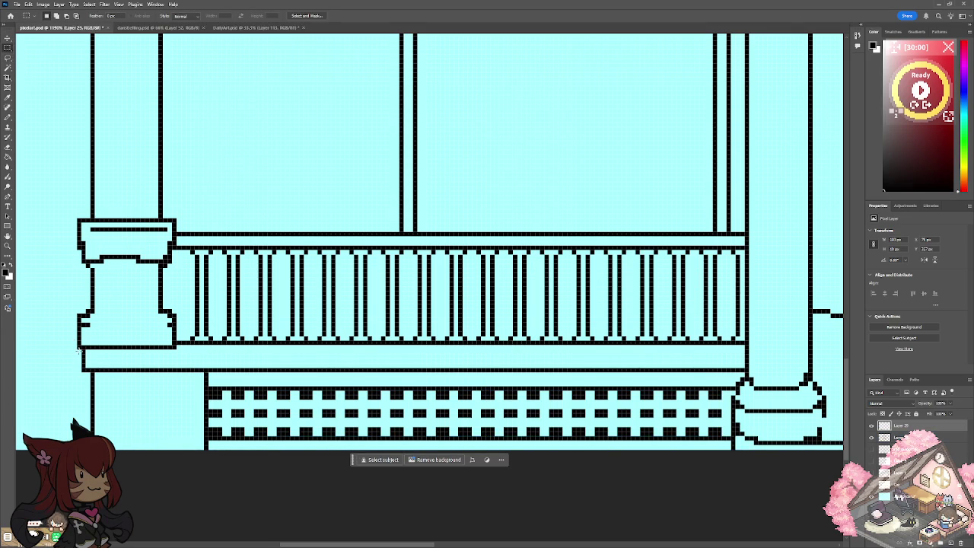
Select the whole lower porch band with its lattice and make the copied band layer active.
drag(78, 349, 711, 469)
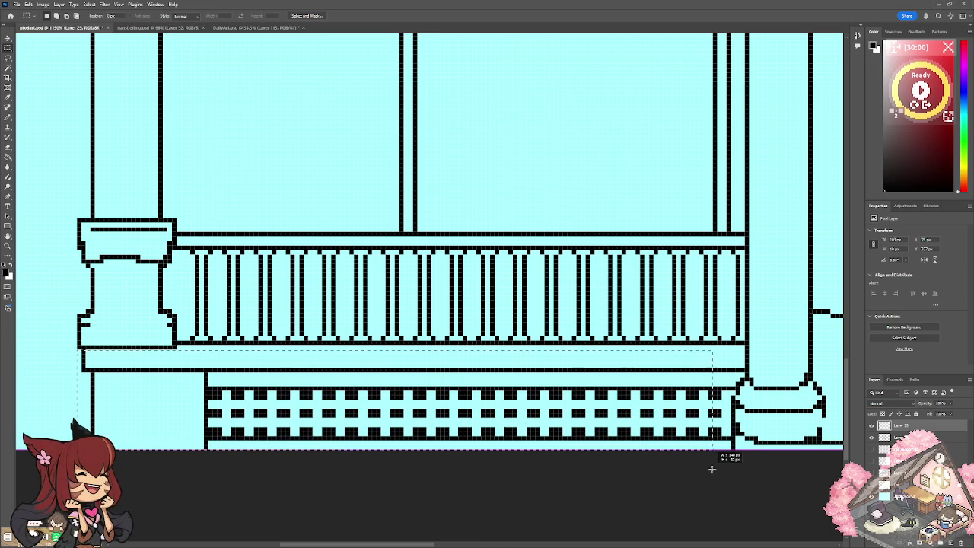
drag(711, 469, 729, 463)
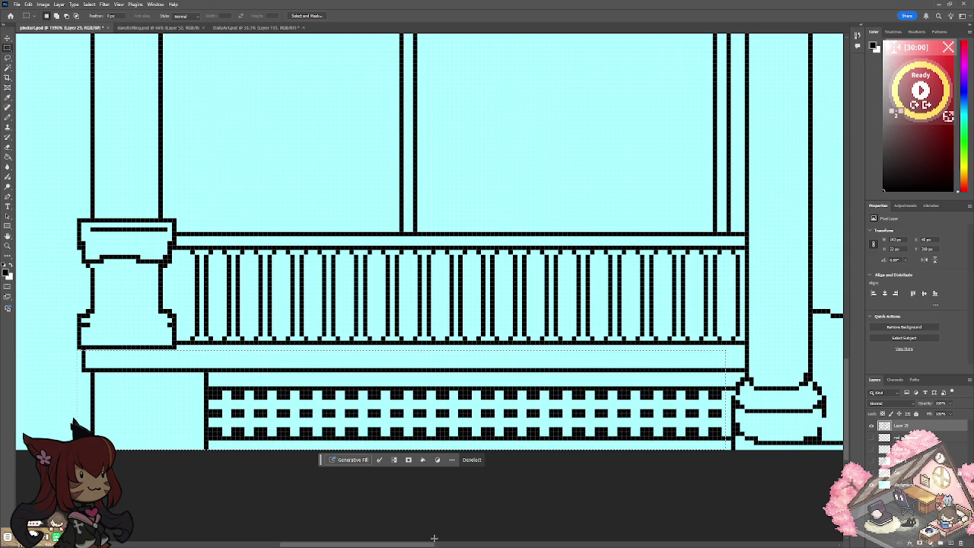
drag(417, 545, 668, 546)
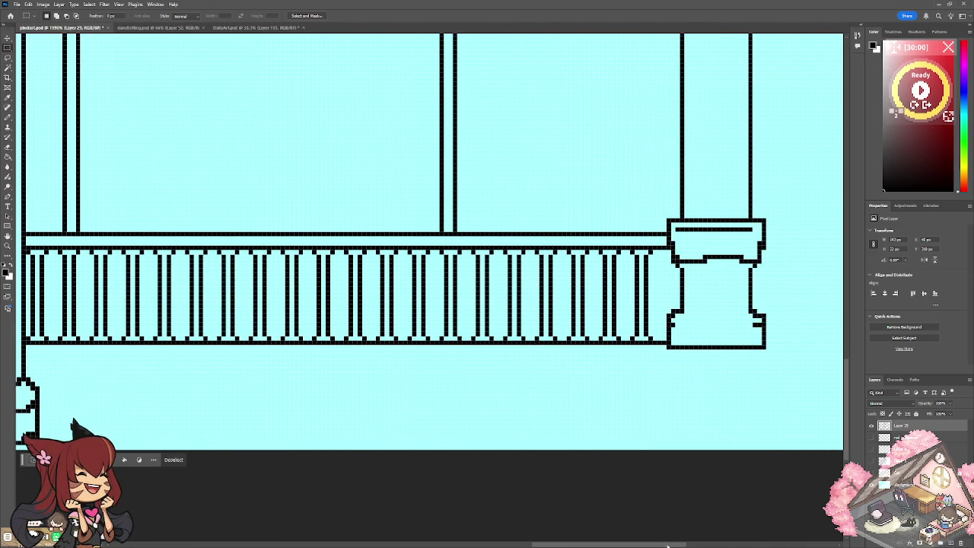
click(900, 496)
key(v)
drag(189, 173, 499, 166)
click(191, 138)
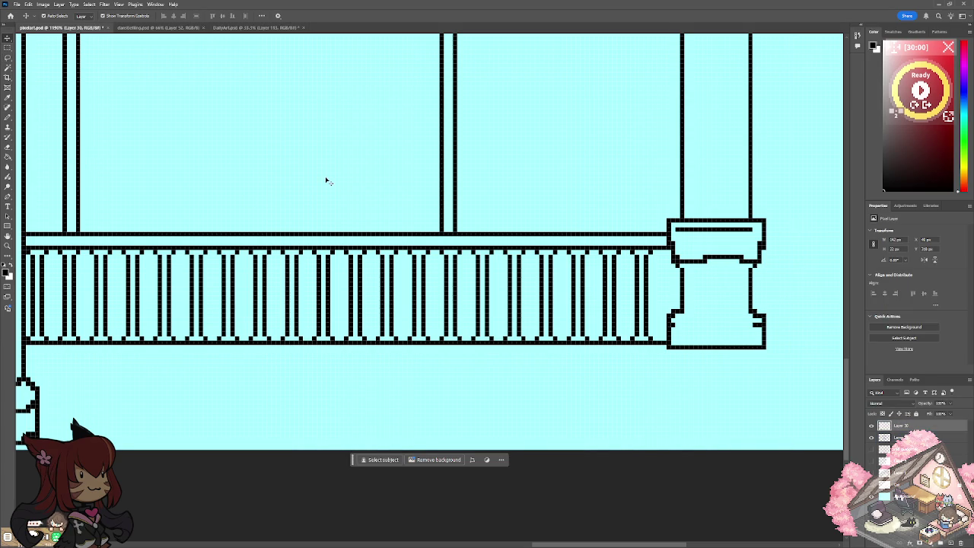
scroll(311, 385, down, 5)
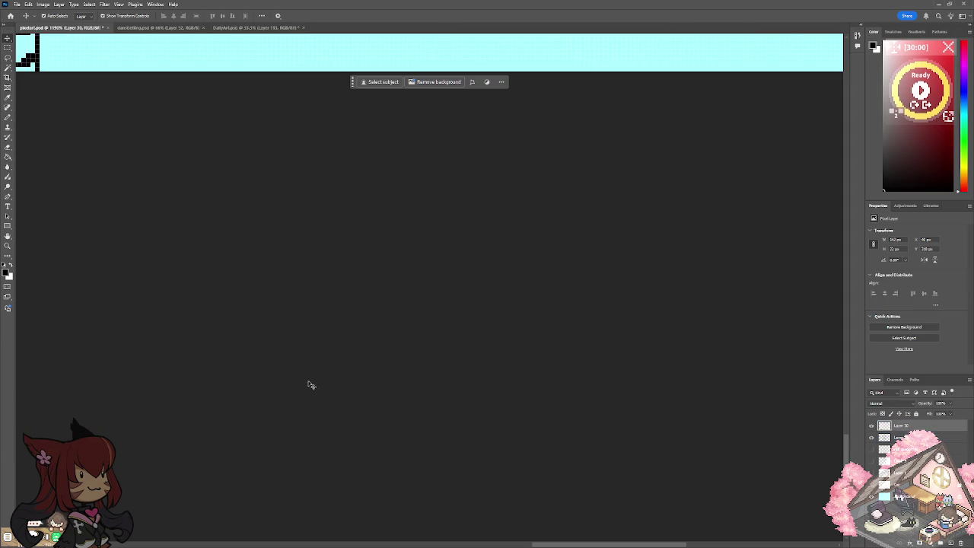
scroll(311, 377, up, 1)
scroll(305, 368, up, 1)
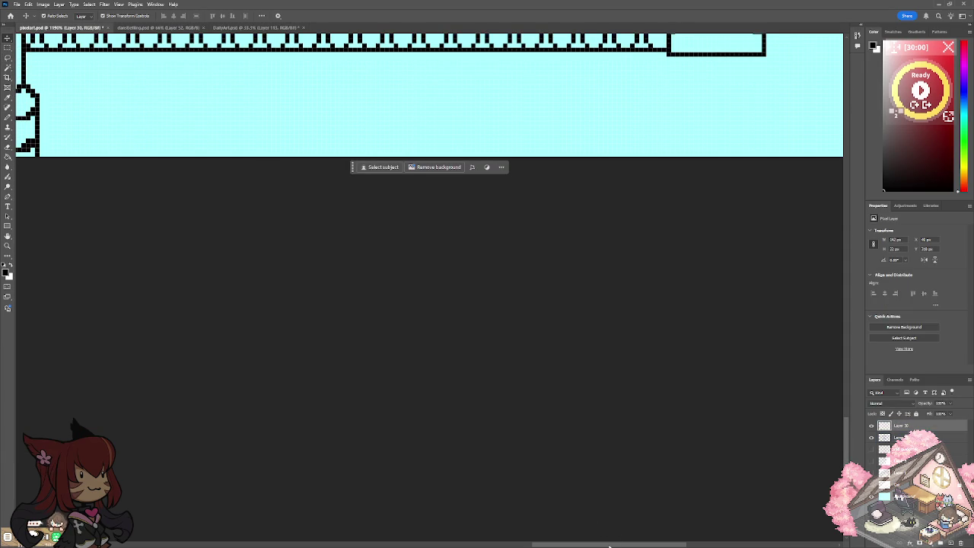
Flip the copied porch band horizontally with Free Transform and commit it.
drag(609, 546, 357, 525)
scroll(452, 381, up, 1)
scroll(143, 223, up, 1)
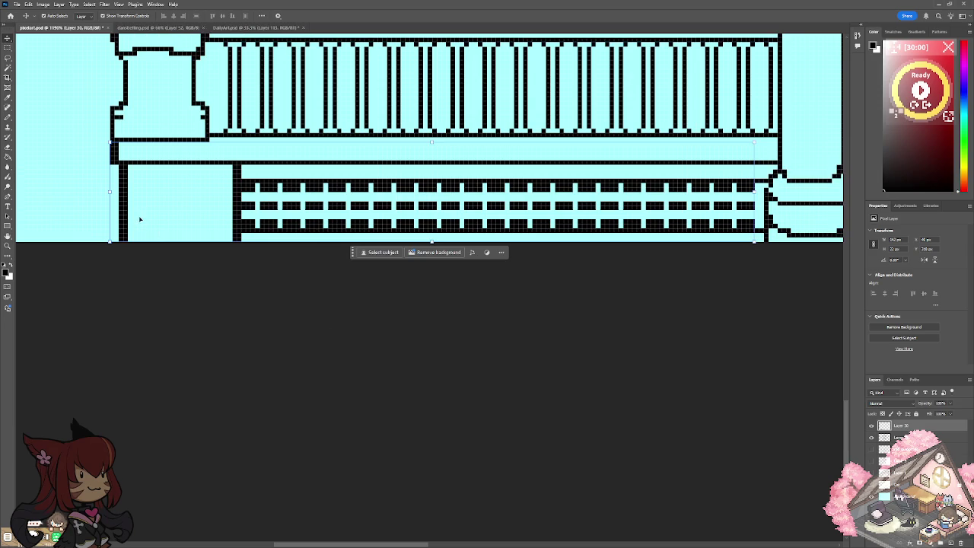
drag(108, 190, 243, 154)
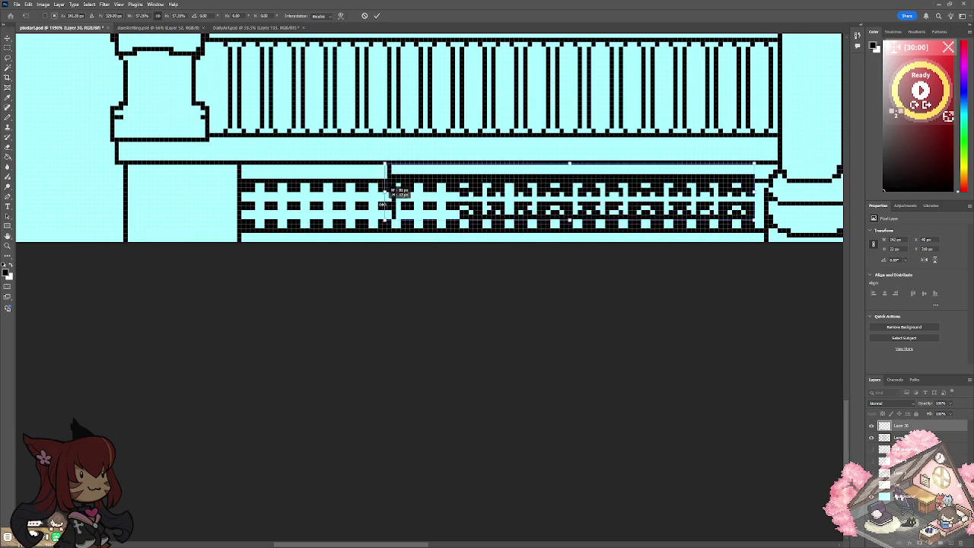
key(ctrl+z)
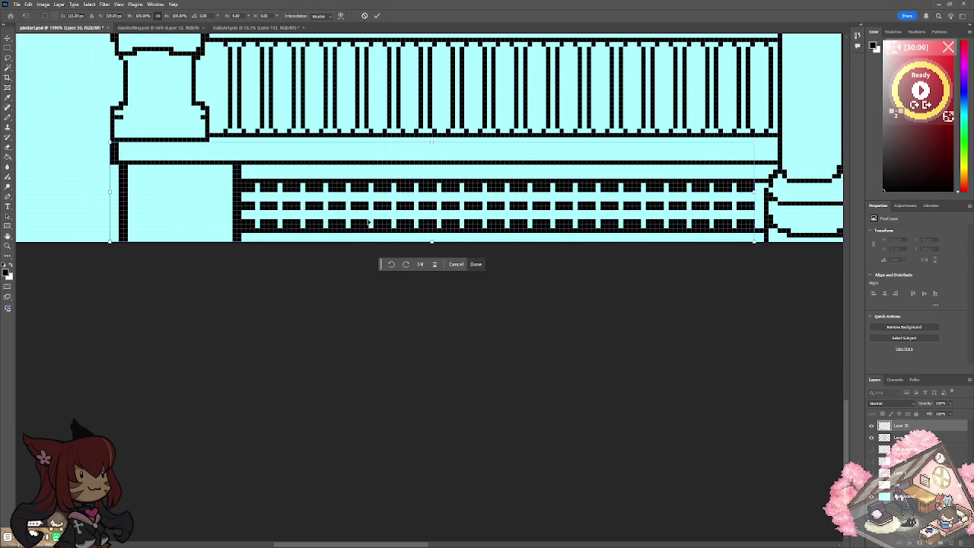
click(420, 264)
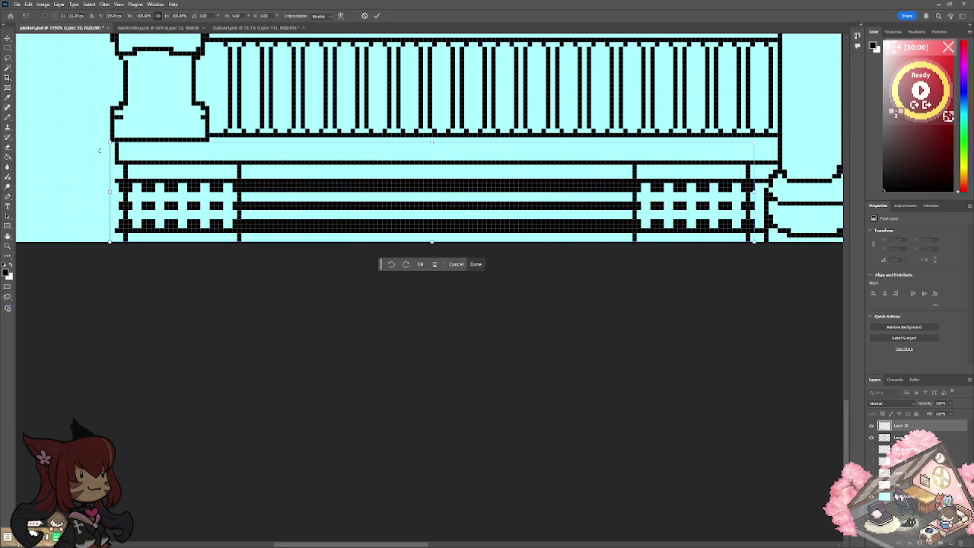
key(Return)
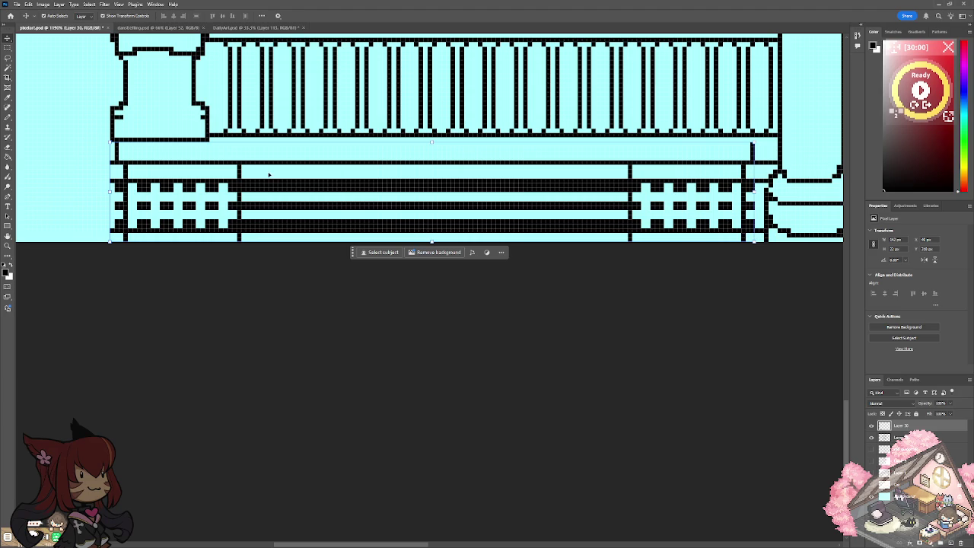
key(alt+bracketleft)
Move the lattice layer up and right, nudging it a pixel right.
drag(275, 187, 551, 141)
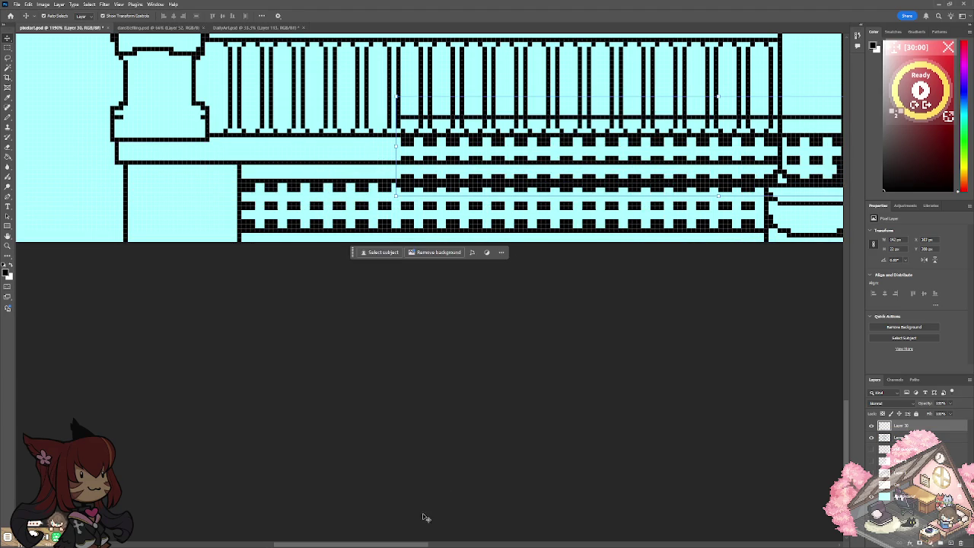
drag(421, 545, 497, 544)
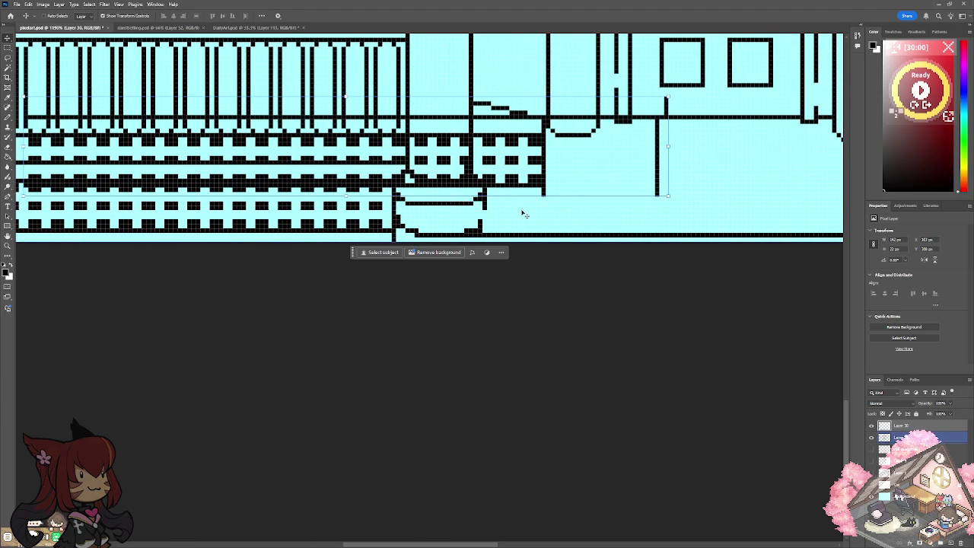
drag(524, 215, 521, 213)
scroll(520, 213, down, 1)
key(Right)
key(Right)
key(Right)
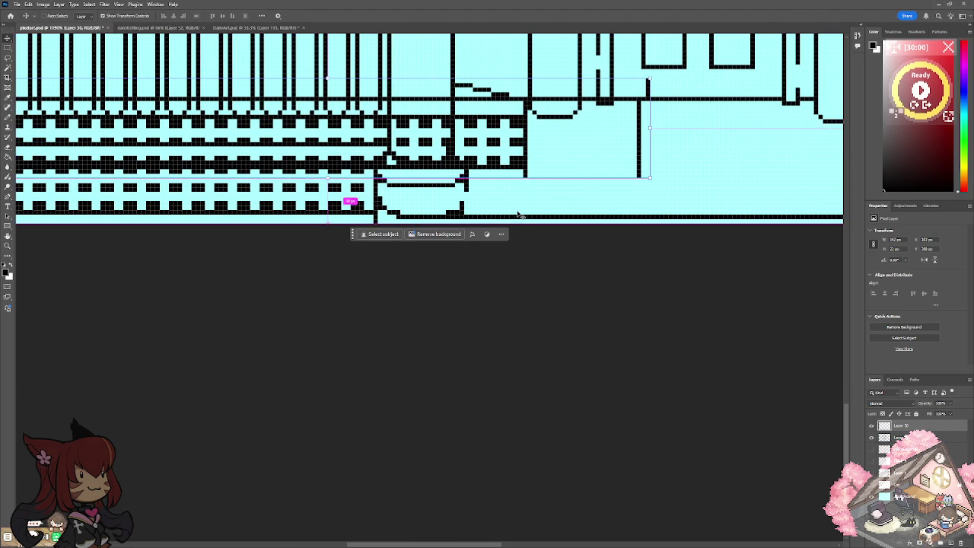
scroll(505, 213, left, 2)
scroll(475, 212, left, 2)
scroll(446, 211, left, 2)
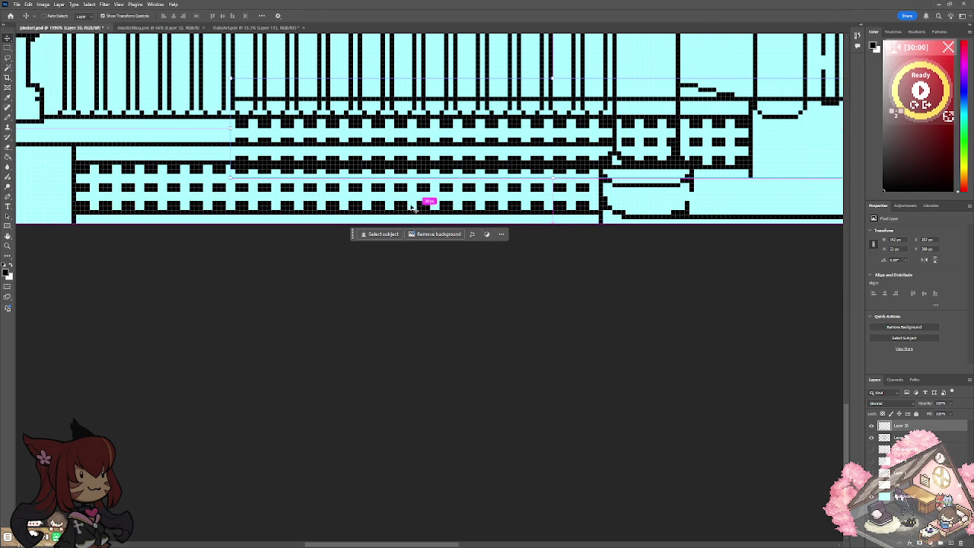
scroll(416, 209, left, 2)
scroll(401, 208, left, 2)
scroll(396, 208, left, 2)
scroll(390, 208, left, 2)
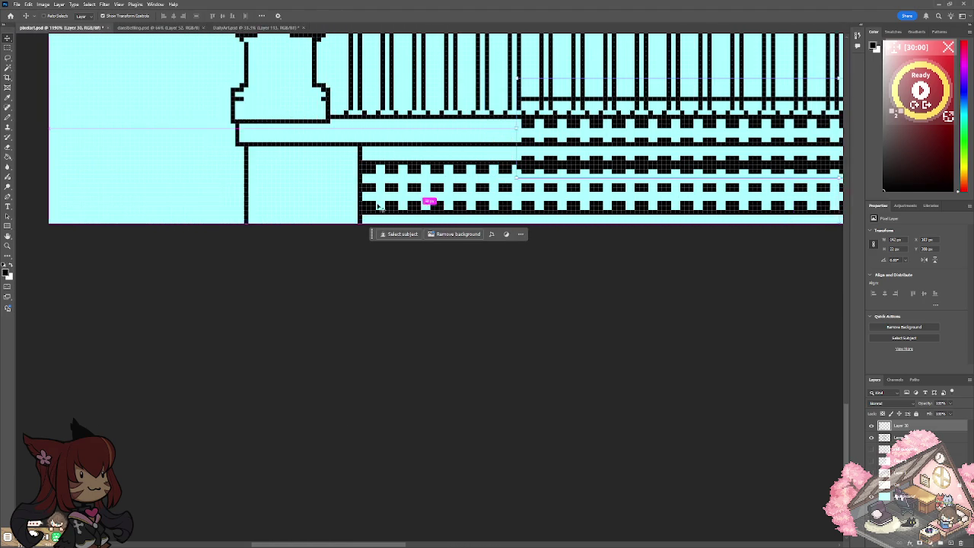
scroll(385, 207, left, 2)
scroll(378, 207, right, 2)
scroll(378, 205, right, 3)
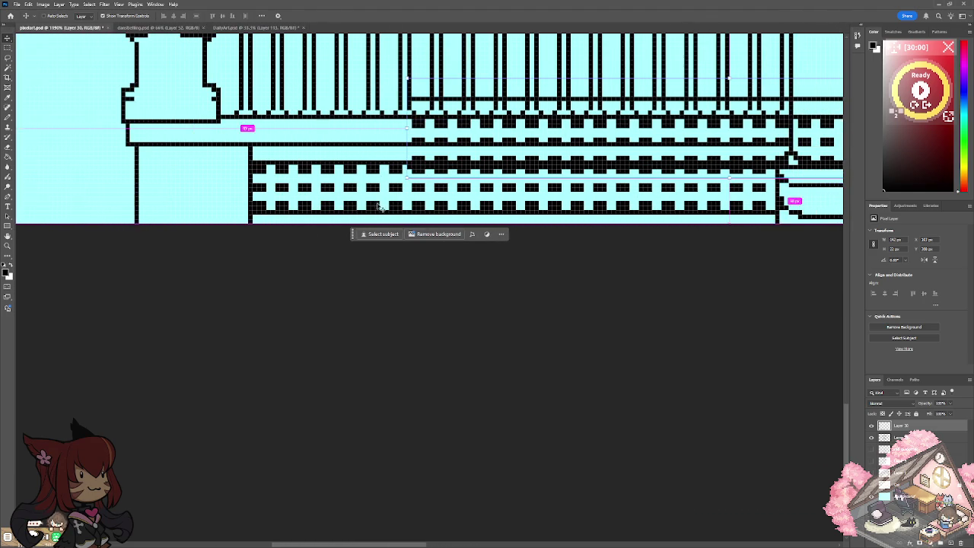
scroll(396, 175, right, 3)
scroll(411, 144, right, 3)
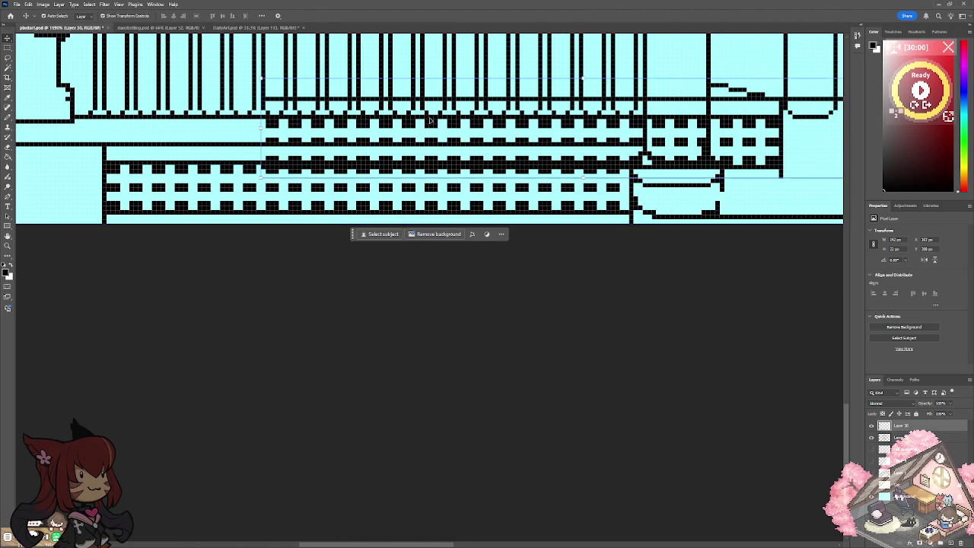
Shift the lattice band right and down until it sits beneath the right porch railing.
drag(430, 114, 697, 119)
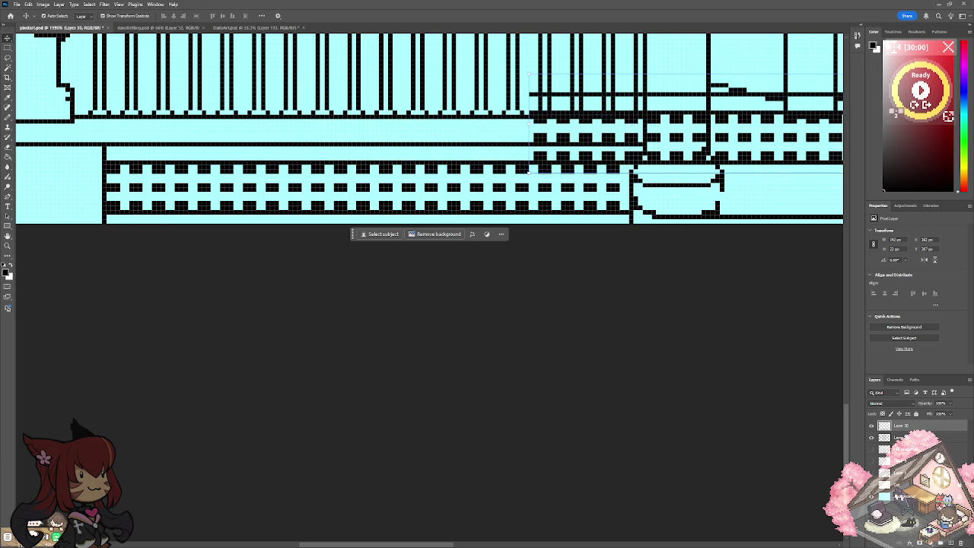
drag(398, 545, 585, 543)
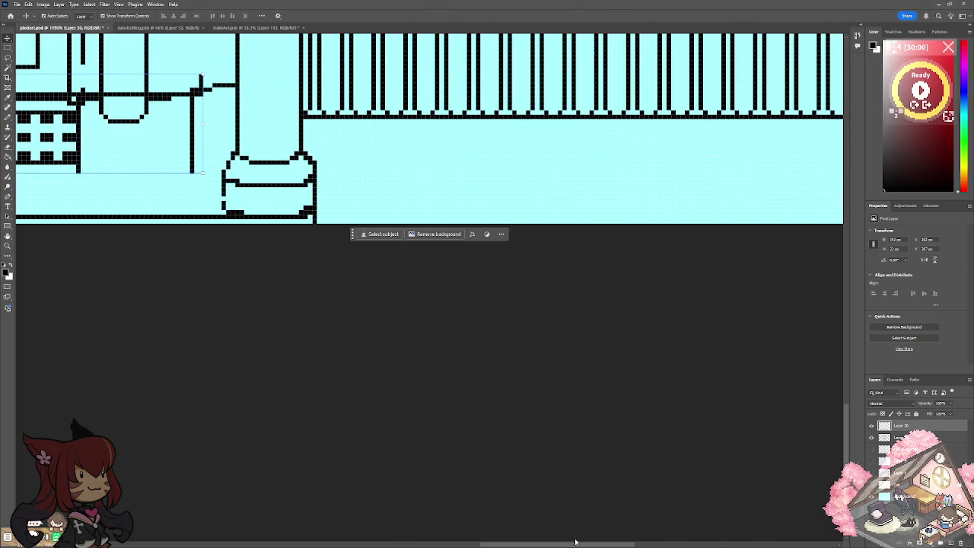
drag(69, 137, 659, 154)
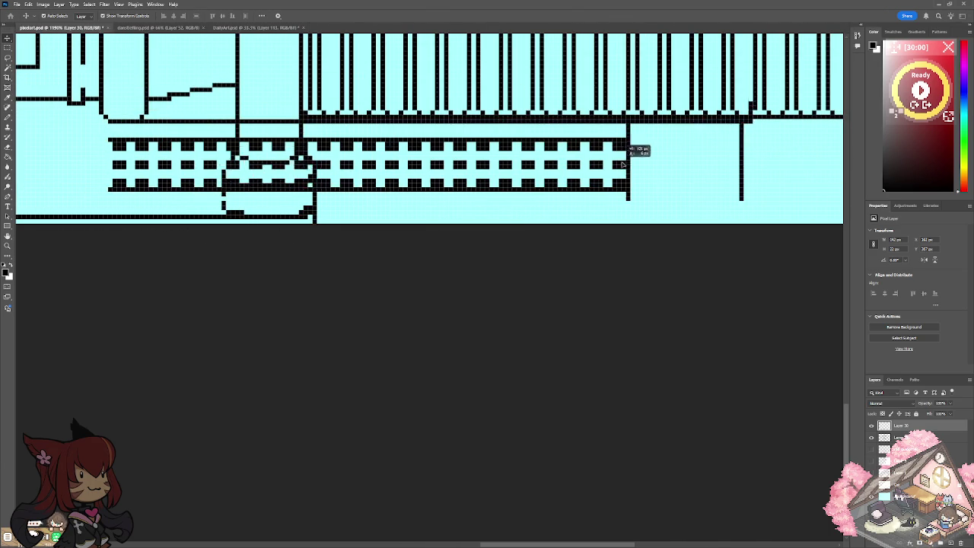
drag(488, 544, 558, 543)
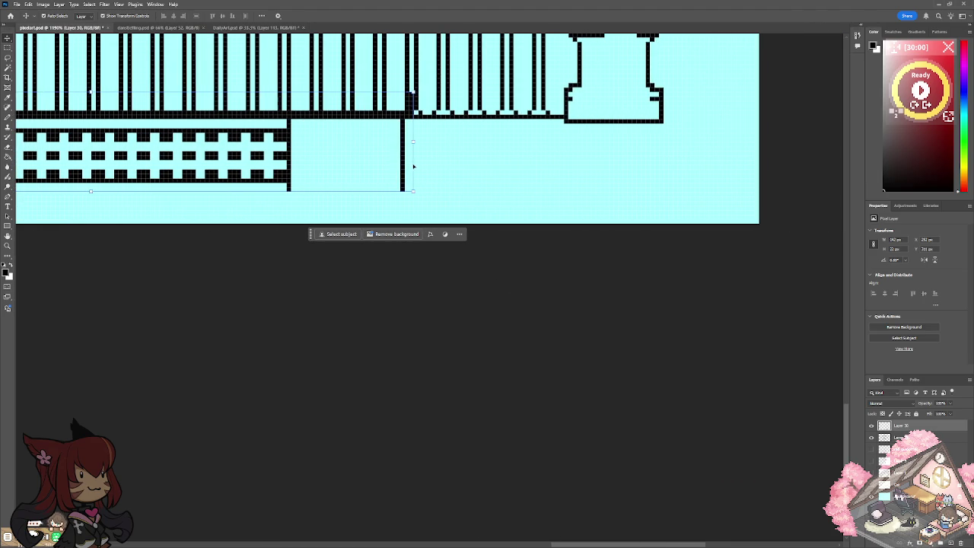
mouse_move(404, 163)
mouse_down()
mouse_move(673, 192)
mouse_move(656, 195)
mouse_up()
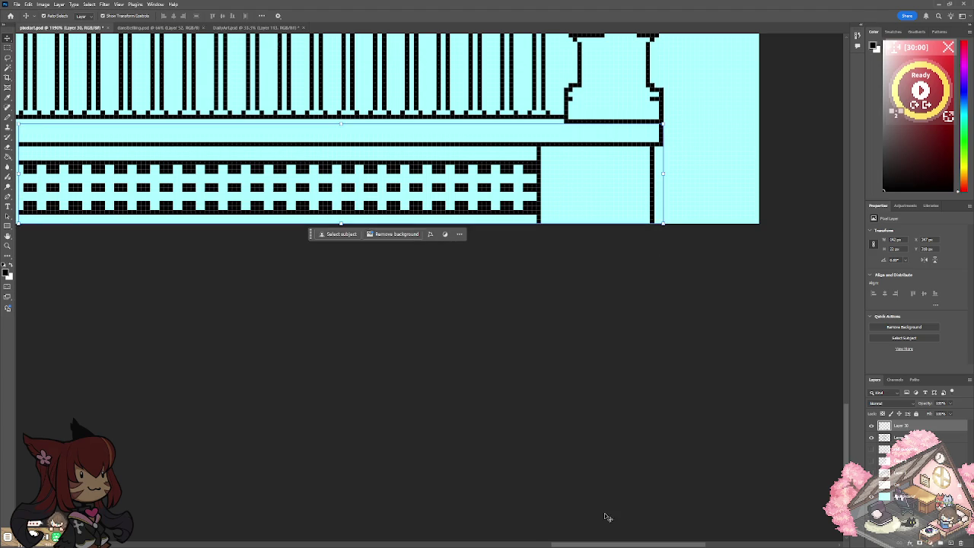
Nudge the lattice band slightly left into alignment.
scroll(285, 528, left, 5)
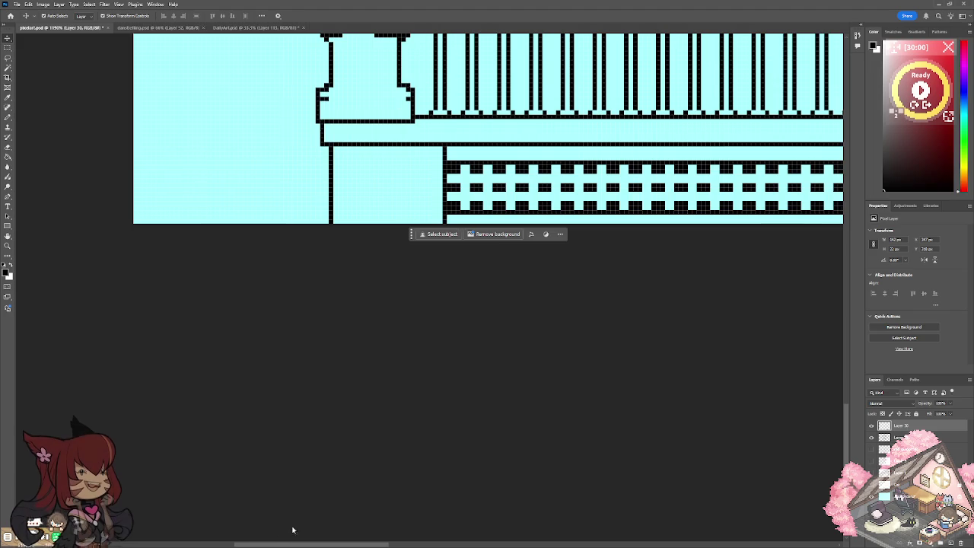
scroll(480, 512, left, 3)
scroll(480, 513, right, 2)
scroll(507, 513, right, 4)
scroll(556, 513, right, 3)
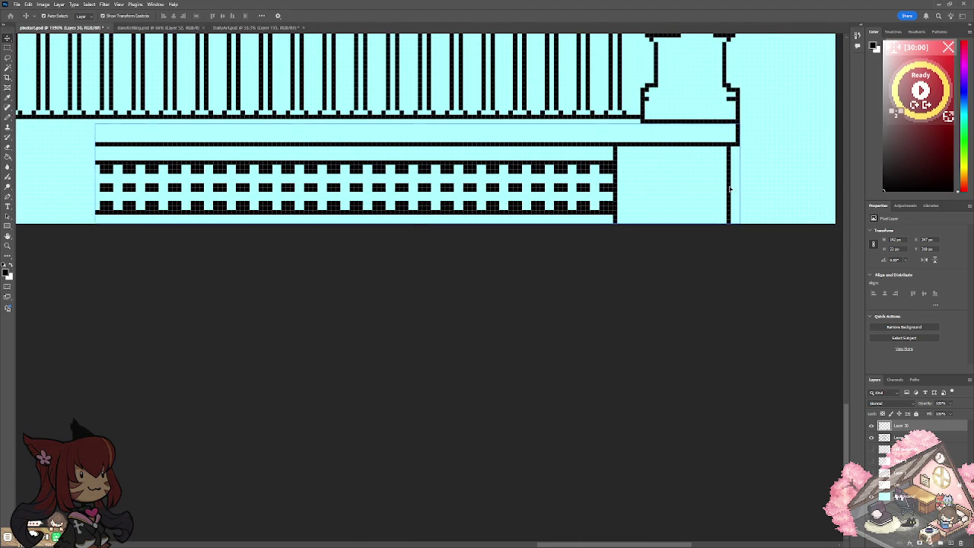
drag(732, 188, 728, 189)
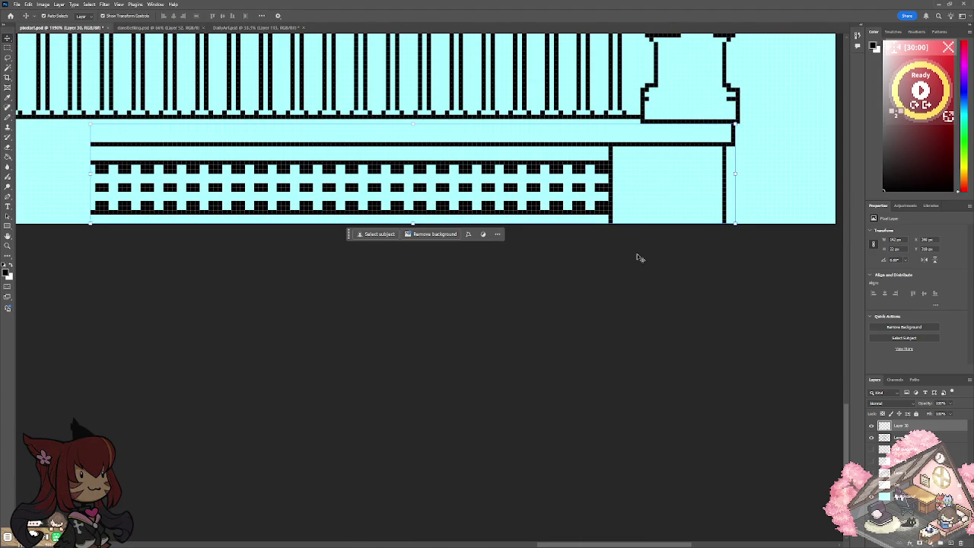
scroll(543, 545, left, 2)
drag(542, 545, 523, 540)
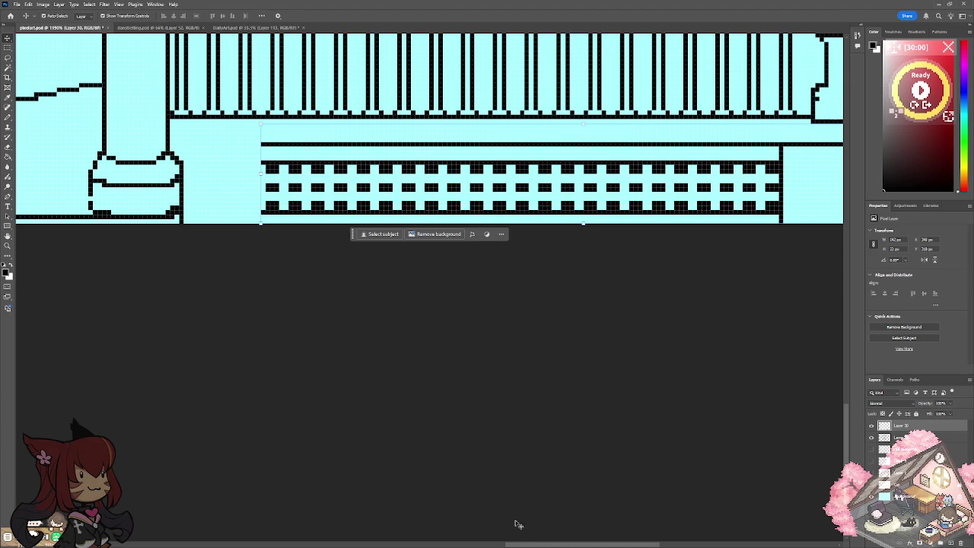
Copy a section of lattice rows to Layer 31 and slide it left to the pillar base.
click(7, 48)
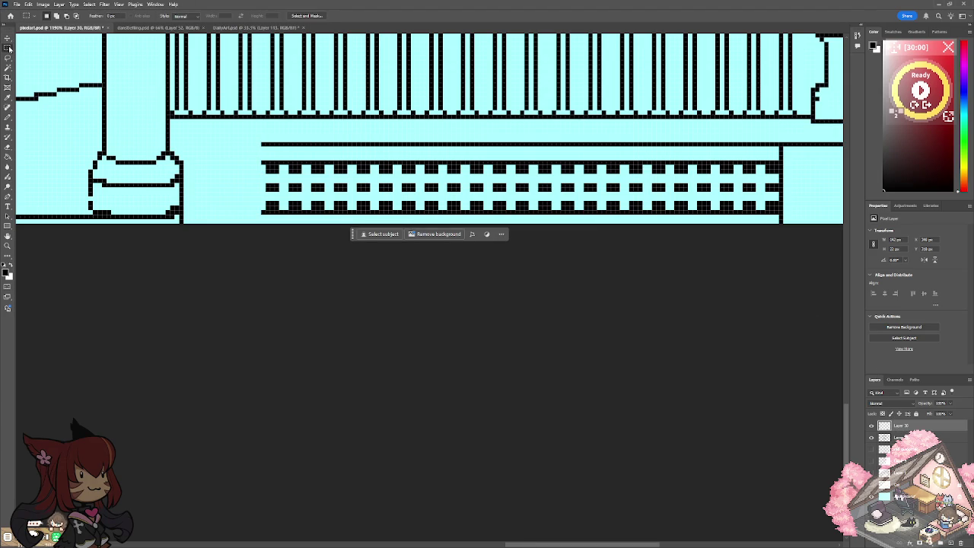
drag(243, 139, 713, 223)
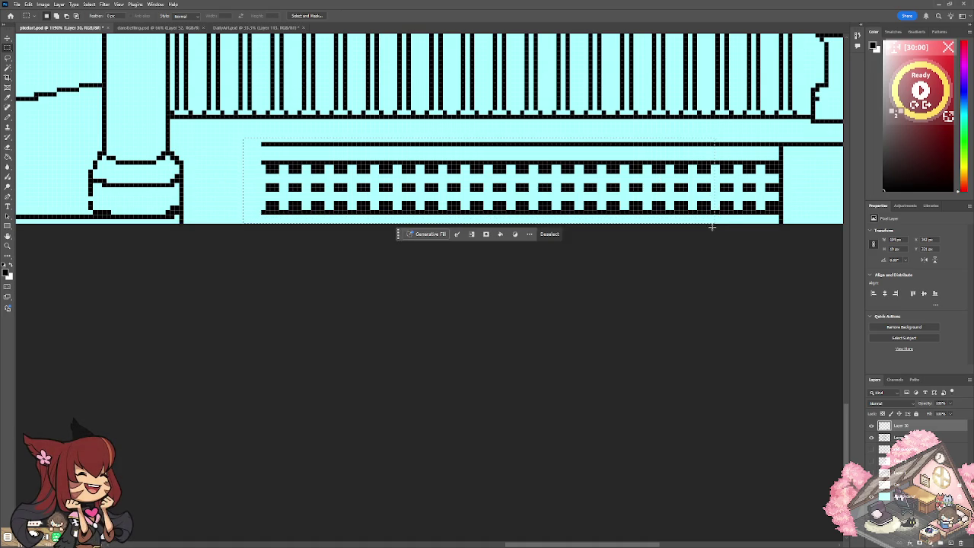
key(ctrl+j)
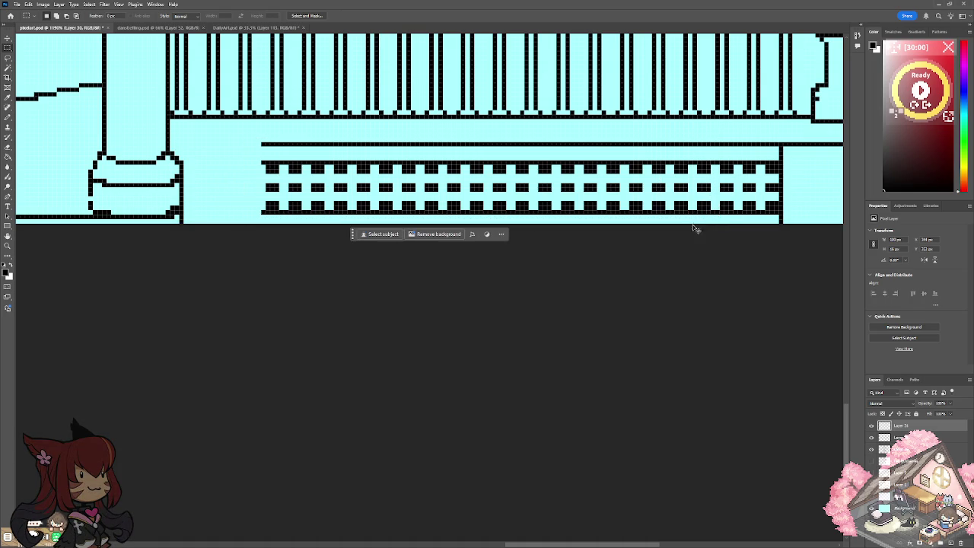
key(ctrl+Left)
key(v)
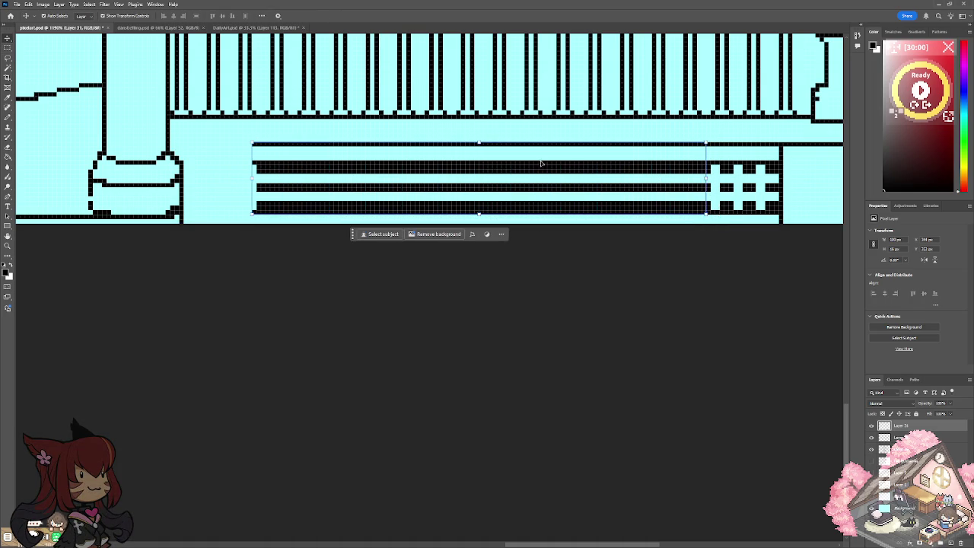
drag(540, 166, 456, 170)
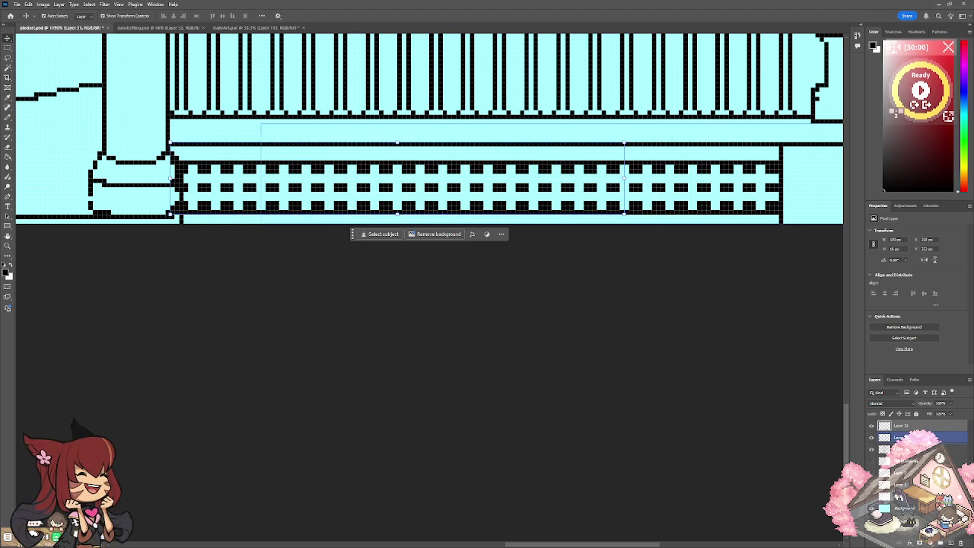
shift+click(905, 437)
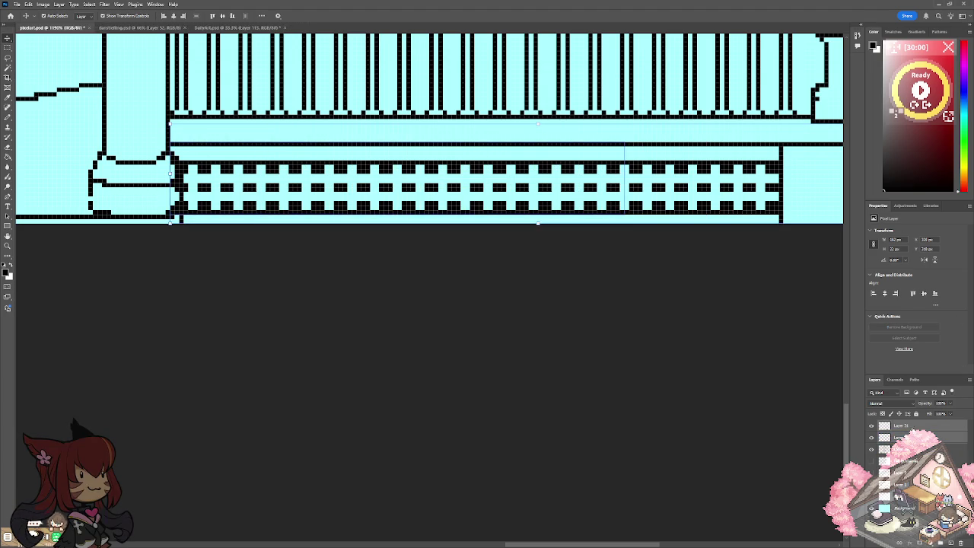
click(882, 426)
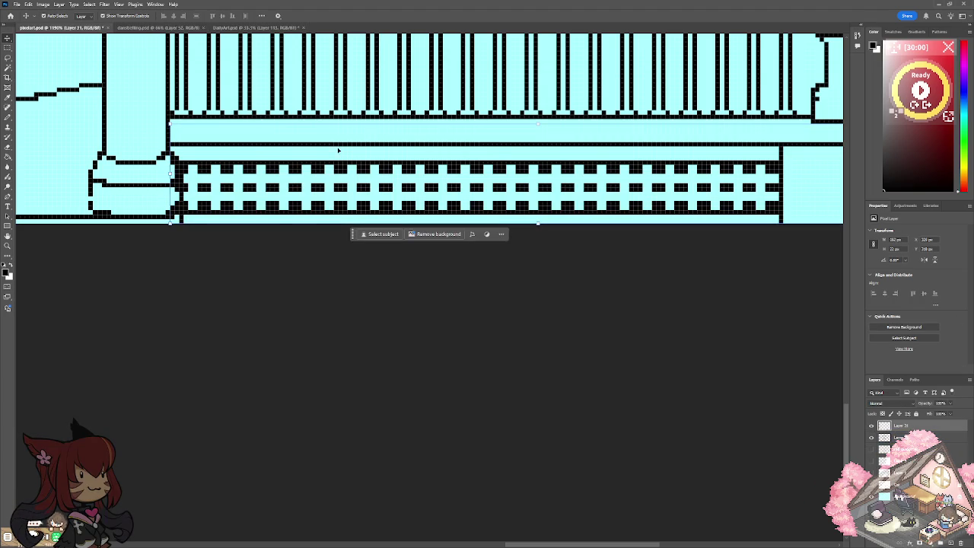
click(8, 146)
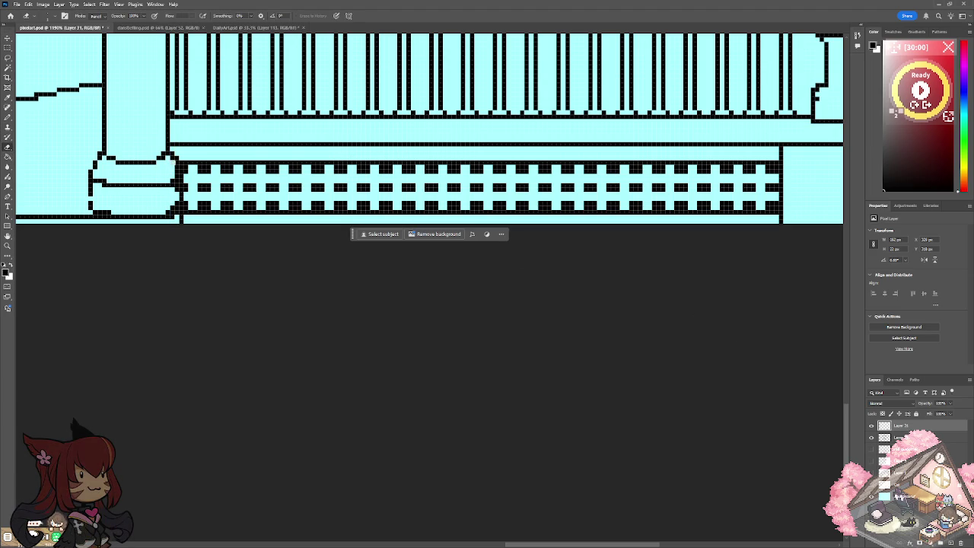
Erase the lattice pixels overlapping the pillar base and a stray pixel beside it.
drag(175, 180, 177, 188)
click(172, 211)
scroll(301, 186, down, 5)
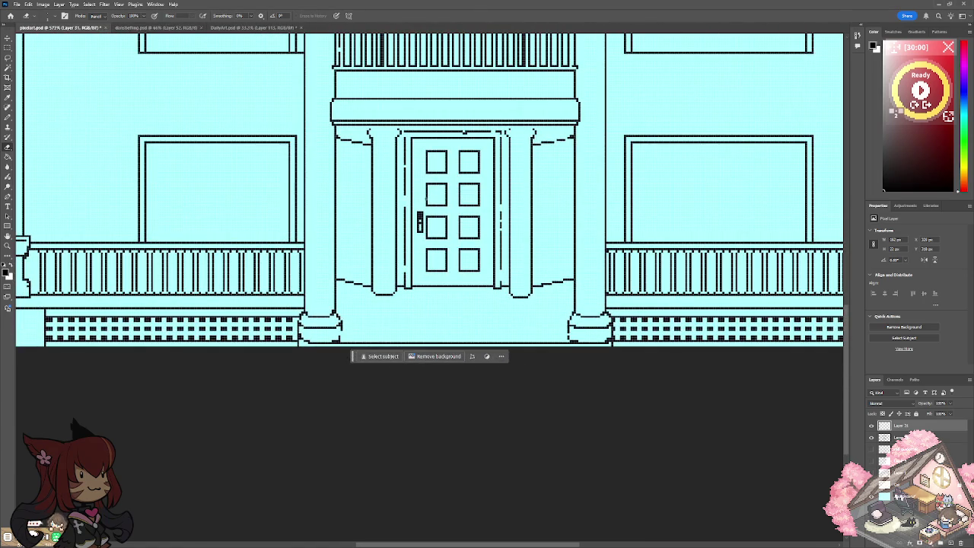
drag(306, 191, 381, 191)
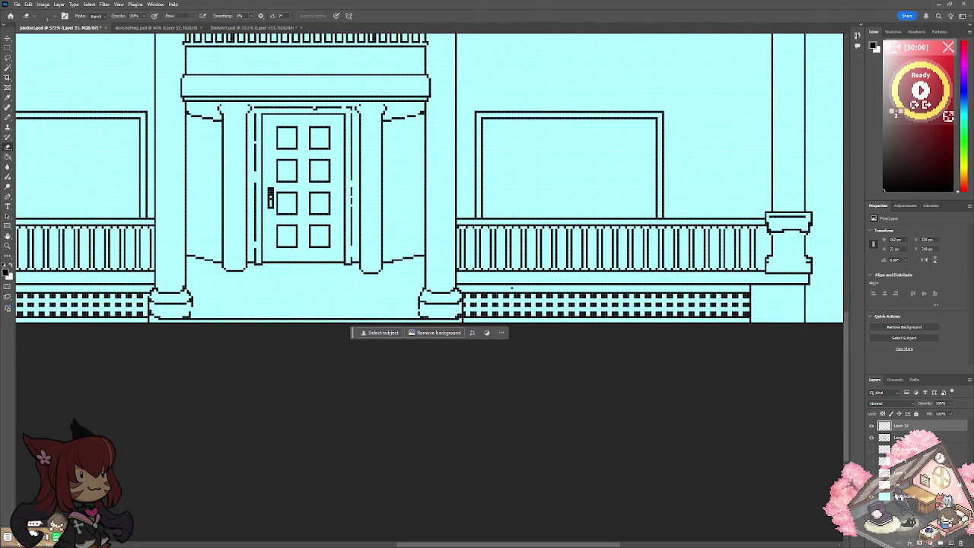
scroll(466, 288, up, 3)
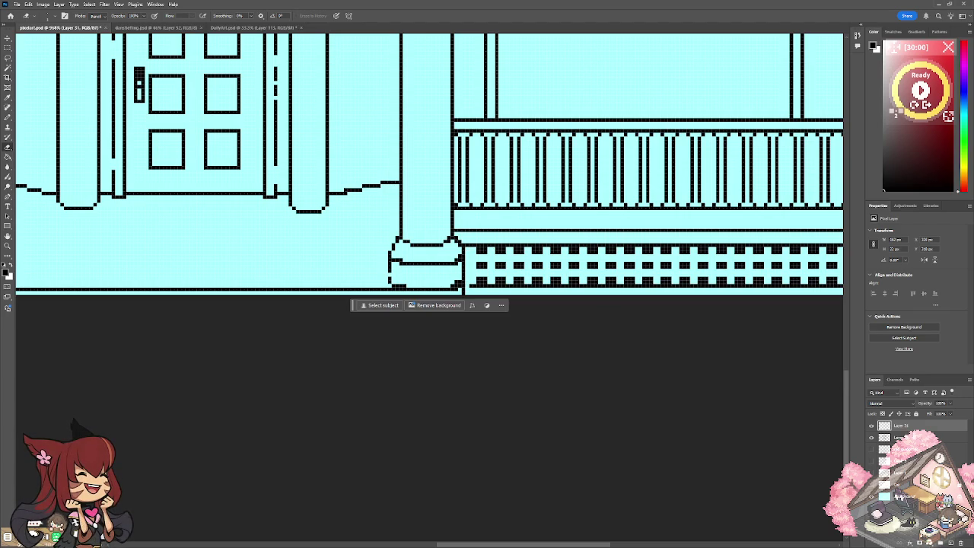
Make Layer 29 active, pick the Pencil, review the facade, then return to Layer 31.
click(912, 437)
click(7, 137)
click(7, 117)
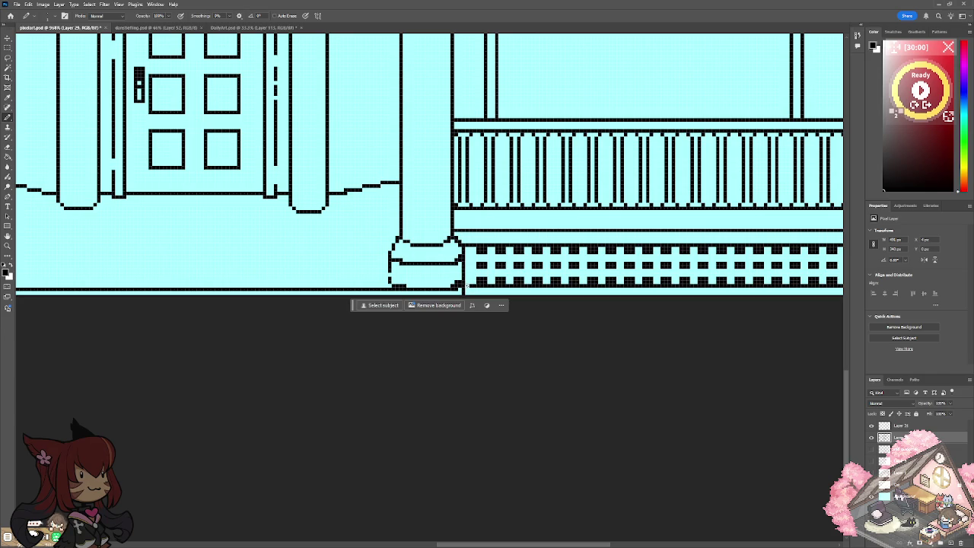
scroll(481, 249, down, 5)
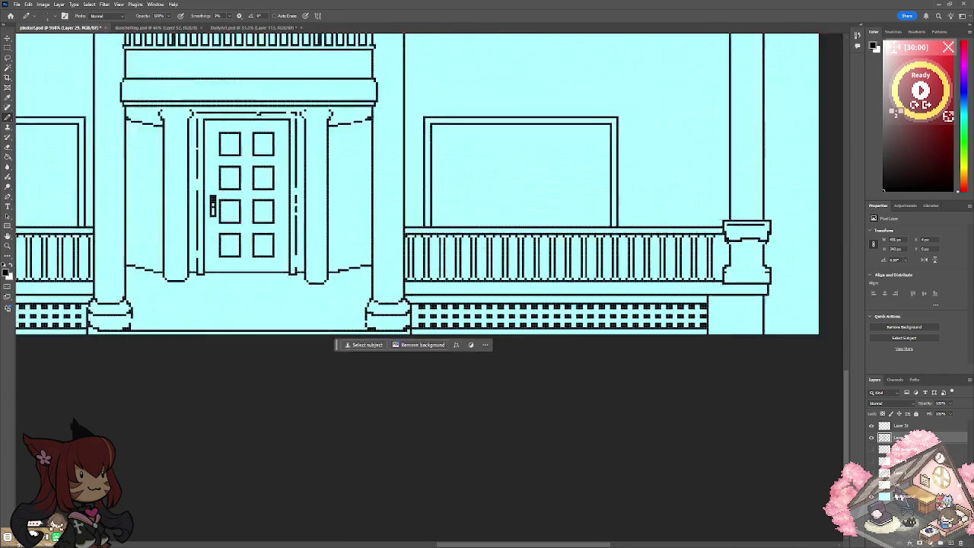
scroll(479, 248, down, 3)
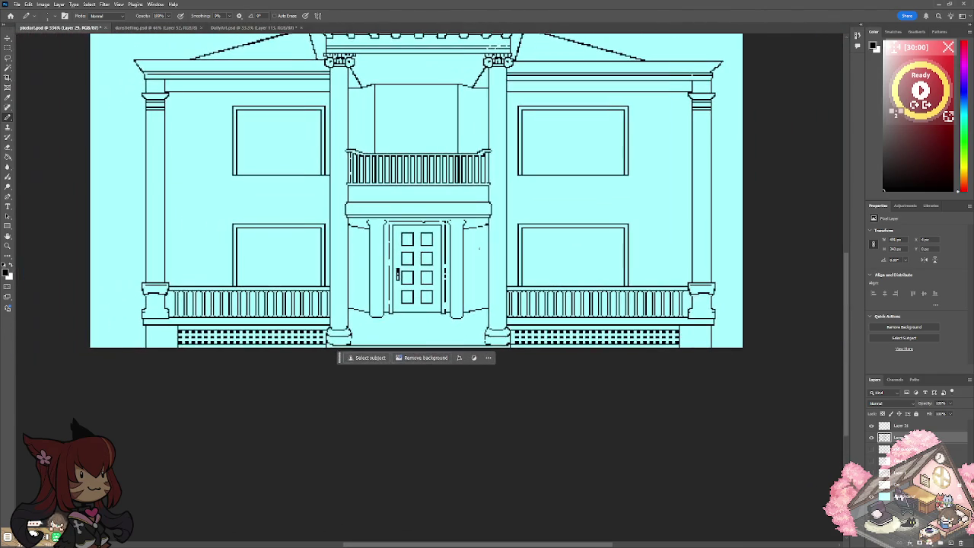
scroll(411, 251, up, 2)
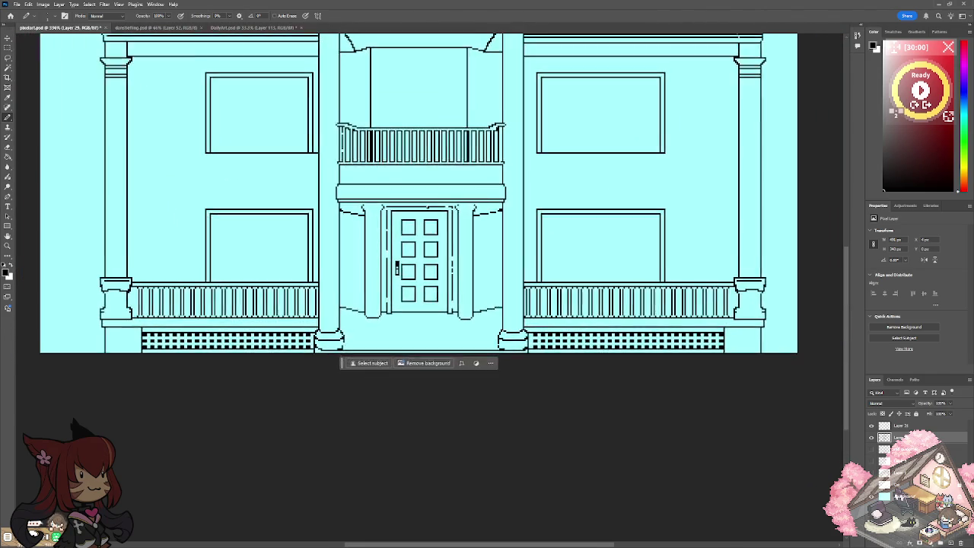
scroll(411, 251, up, 4)
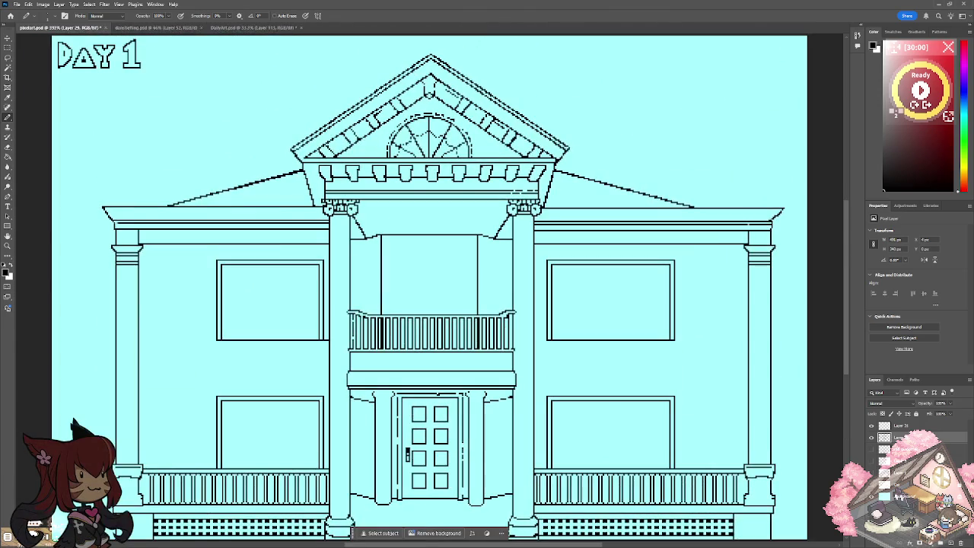
scroll(431, 285, down, 3)
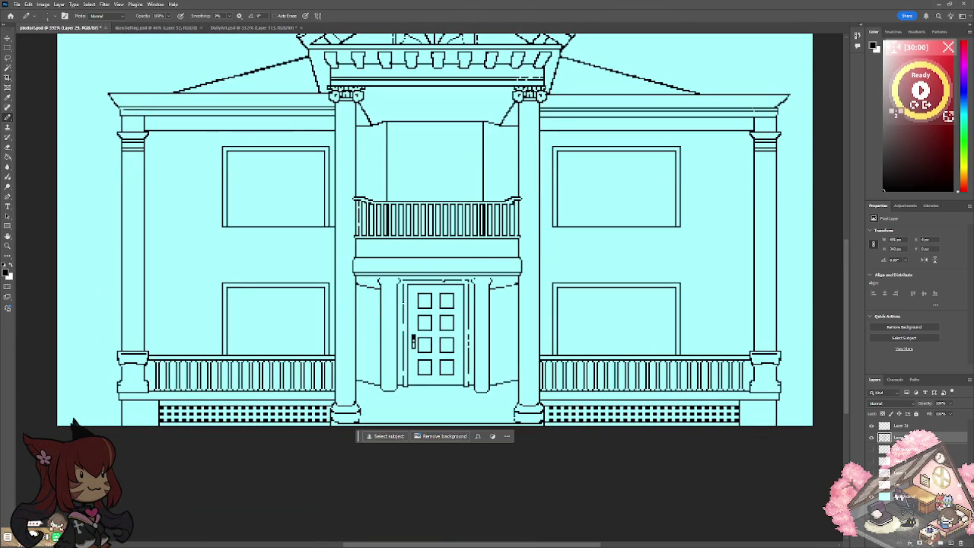
key(alt+bracketright)
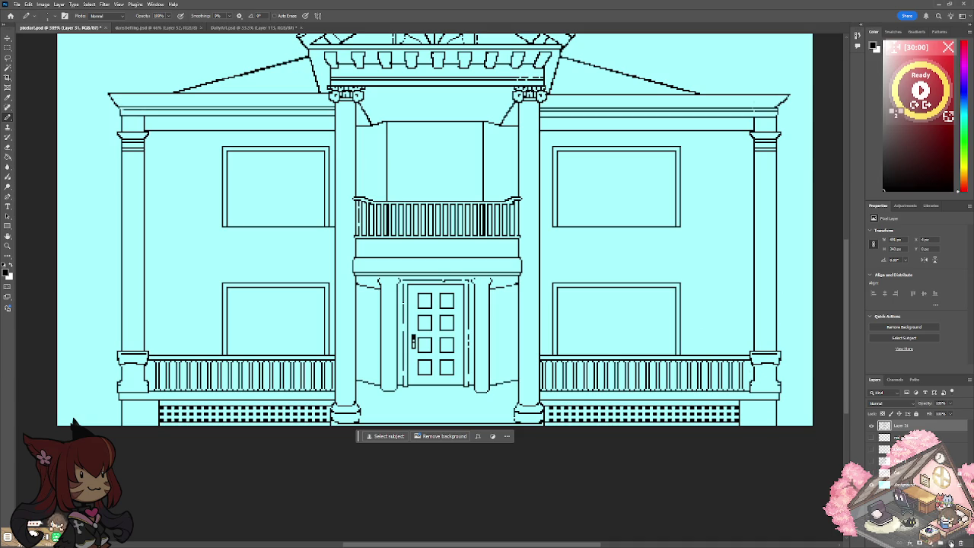
key(ctrl+plus)
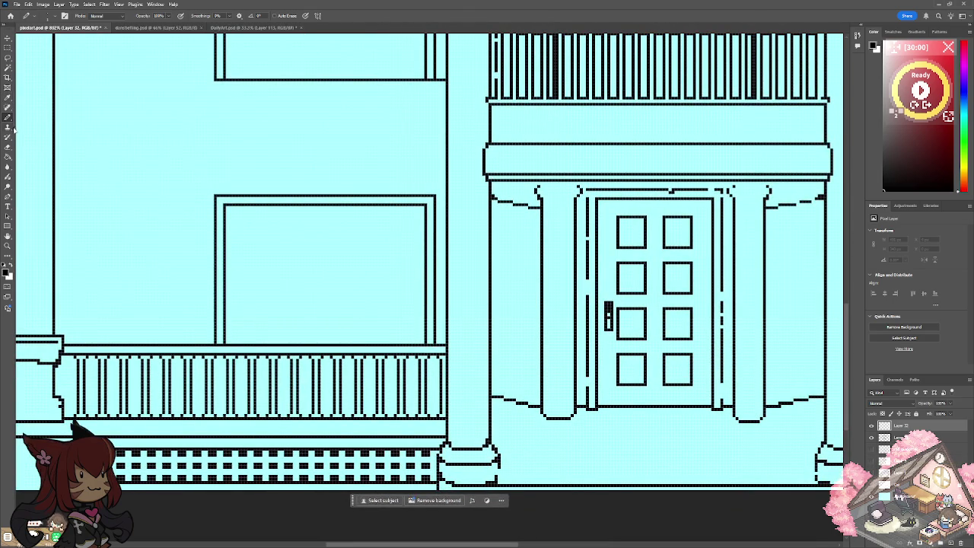
Pencil a black pixel crossbar under the left porch's top rail across the balusters.
key(ctrl+plus)
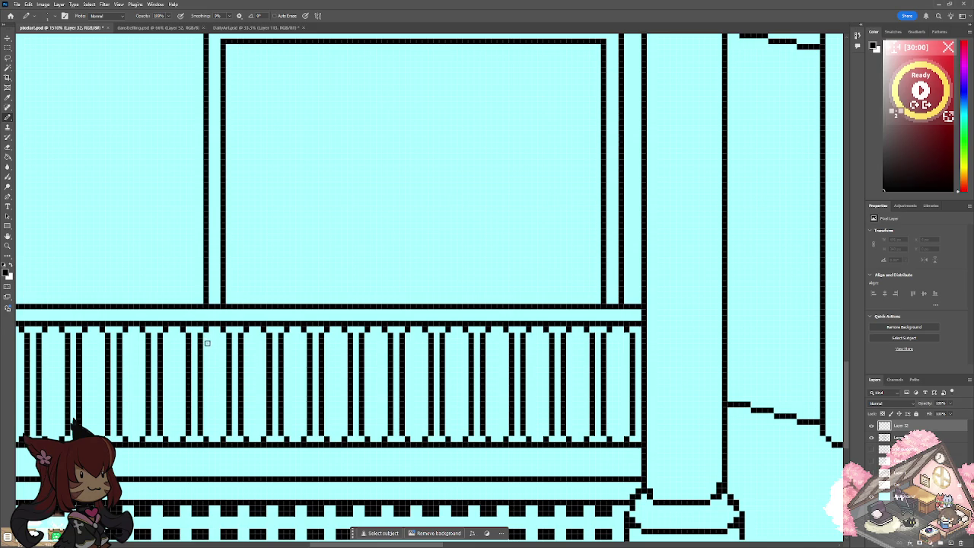
drag(206, 345, 222, 347)
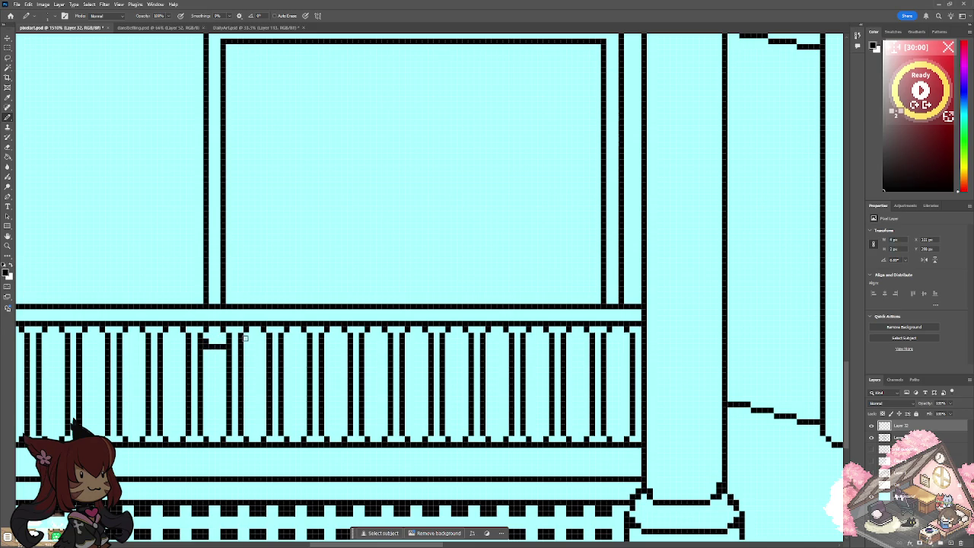
drag(243, 347, 582, 347)
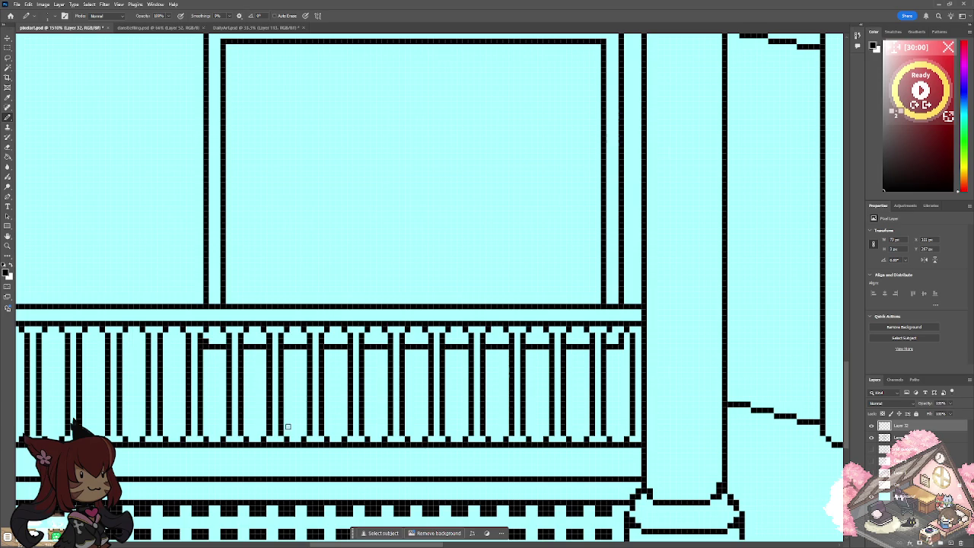
click(252, 329)
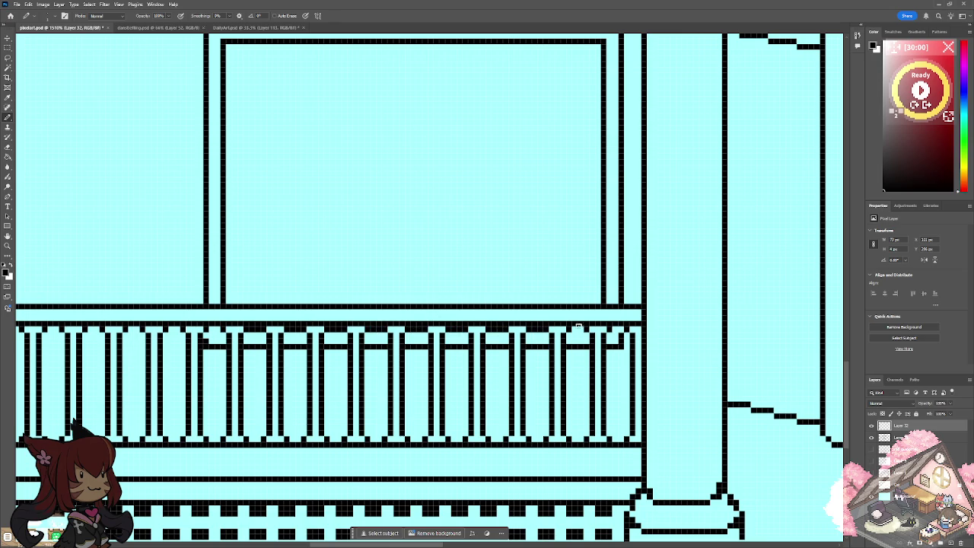
scroll(595, 329, down, 10)
Pan to the building's left side and undo the misplaced short stroke.
scroll(596, 329, down, 3)
scroll(431, 245, down, 3)
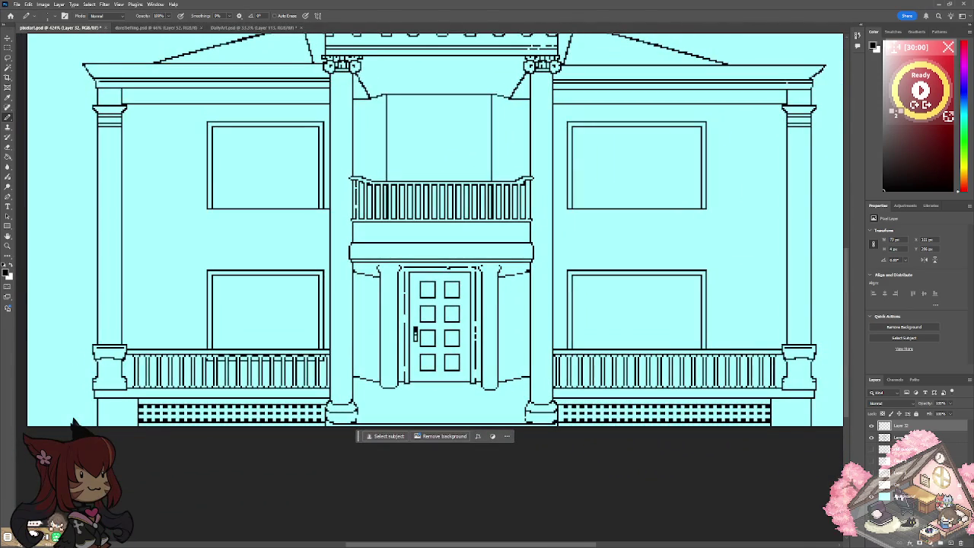
drag(430, 245, 324, 239)
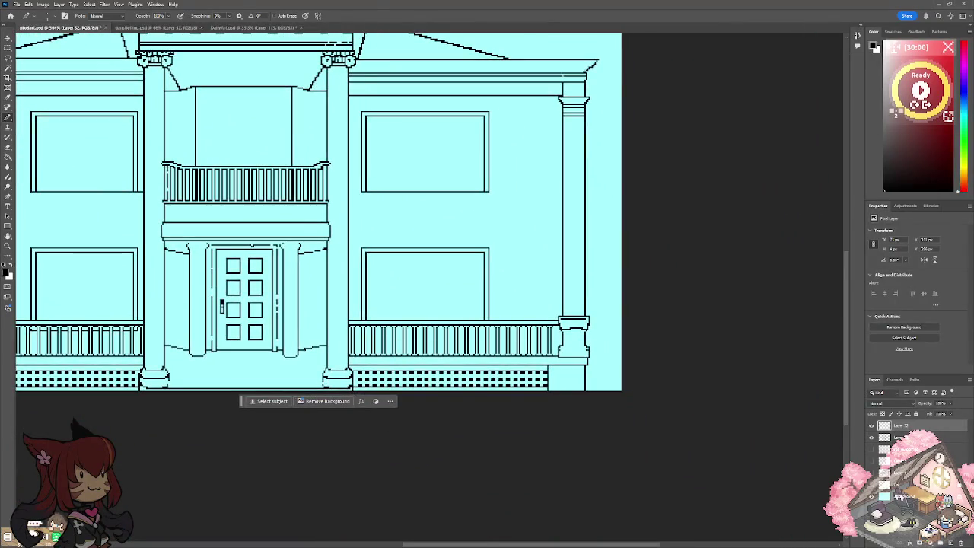
scroll(426, 289, up, 3)
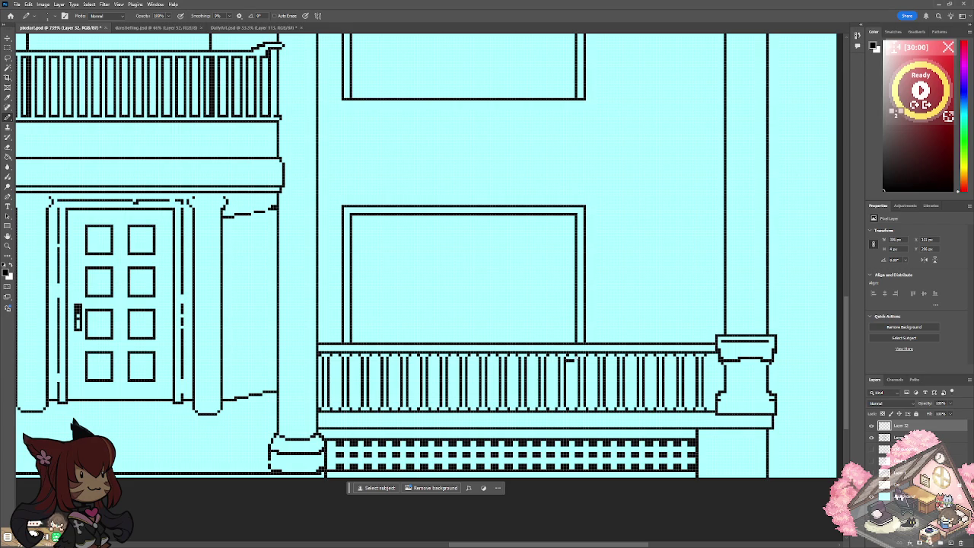
key(ctrl+z)
Undo a stray railing mark and pencil the crossbar across the right porch balusters.
drag(374, 363, 310, 353)
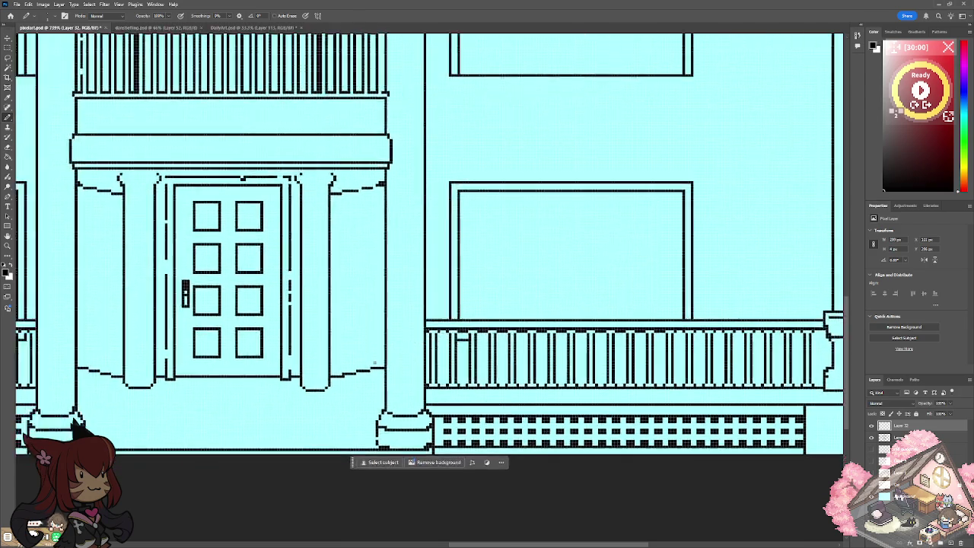
scroll(289, 352, up, 2)
scroll(290, 353, up, 2)
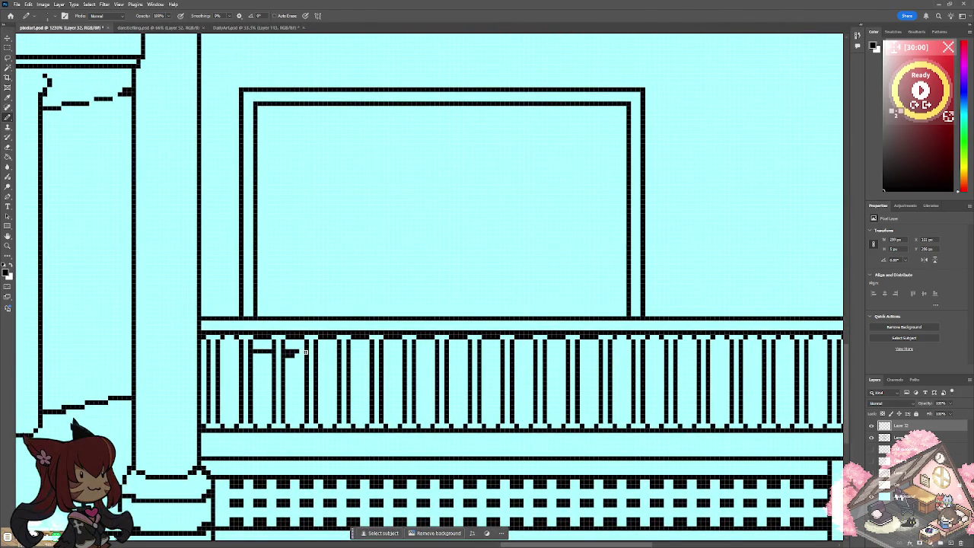
key(ctrl+z)
drag(305, 349, 631, 351)
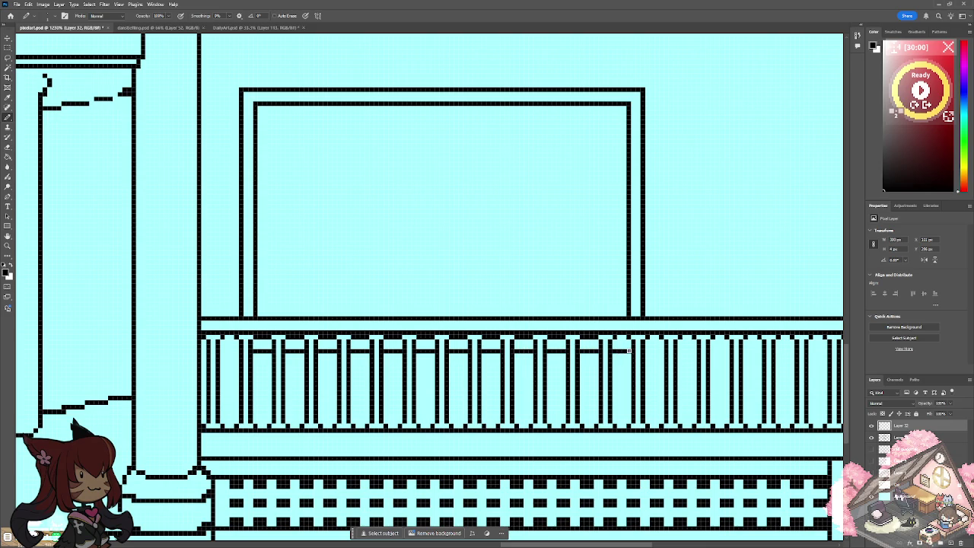
click(647, 346)
Undo the stray crossbar-end pixel and pan around the door to check both railings.
key(ctrl+z)
scroll(648, 343, down, 3)
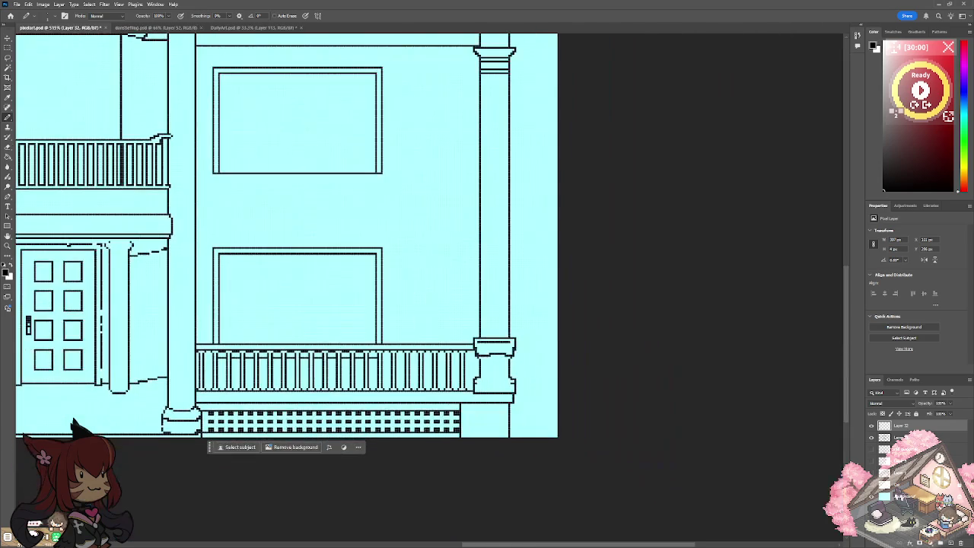
scroll(427, 290, left, 3)
scroll(426, 289, left, 2)
scroll(426, 228, left, 2)
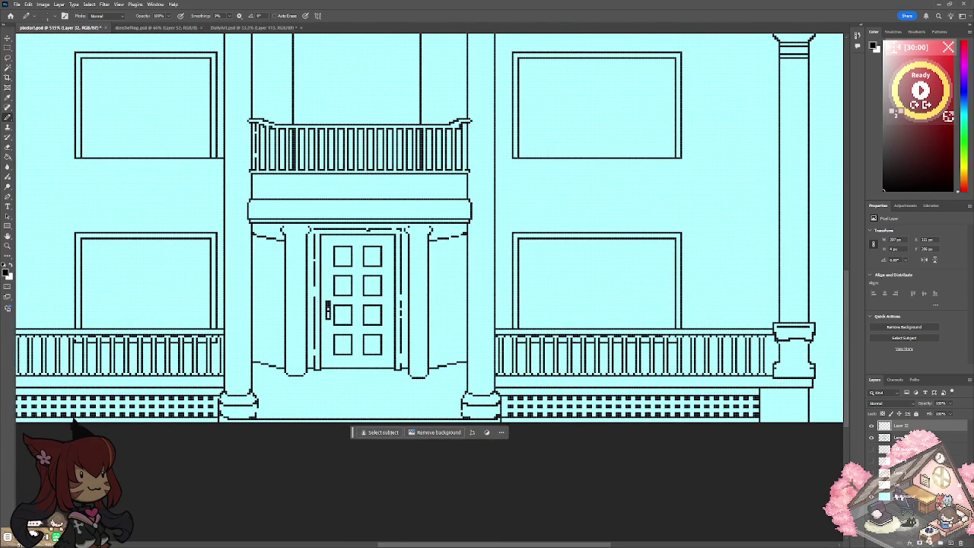
scroll(274, 349, down, 1)
scroll(274, 349, up, 2)
scroll(355, 322, up, 1)
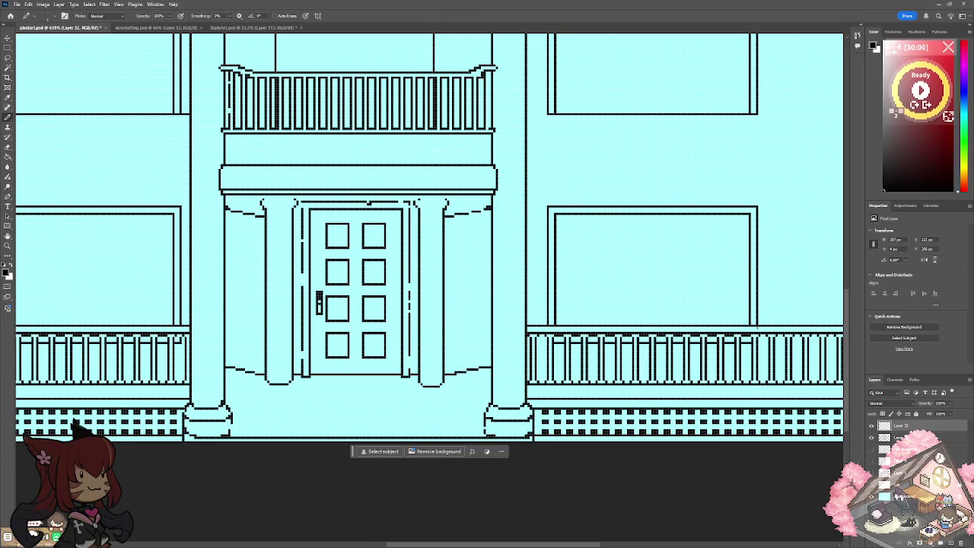
scroll(757, 328, down, 1)
scroll(757, 328, down, 1)
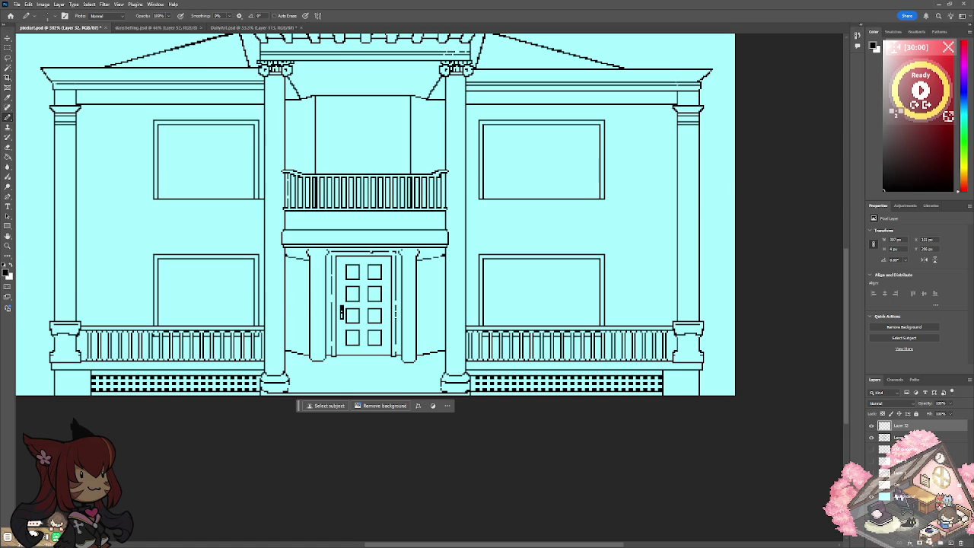
scroll(366, 304, up, 2)
scroll(365, 305, up, 2)
scroll(229, 266, up, 1)
scroll(456, 266, down, 1)
scroll(430, 228, right, 2)
scroll(430, 228, right, 1)
scroll(430, 228, right, 2)
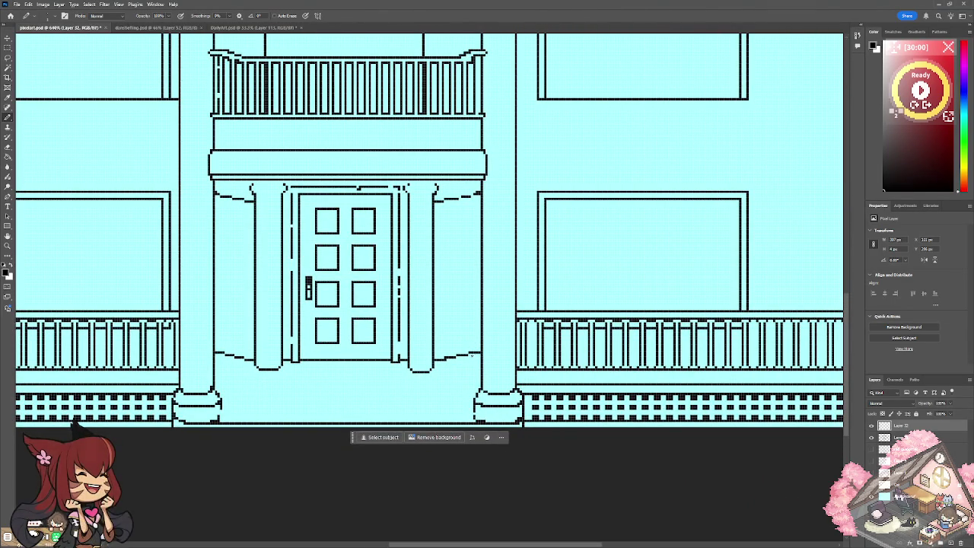
On the layer below, erase the old step line ends beside both door columns.
key(alt+bracketleft)
mouse_move(461, 354)
mouse_down()
mouse_move(478, 351)
mouse_move(440, 358)
mouse_up()
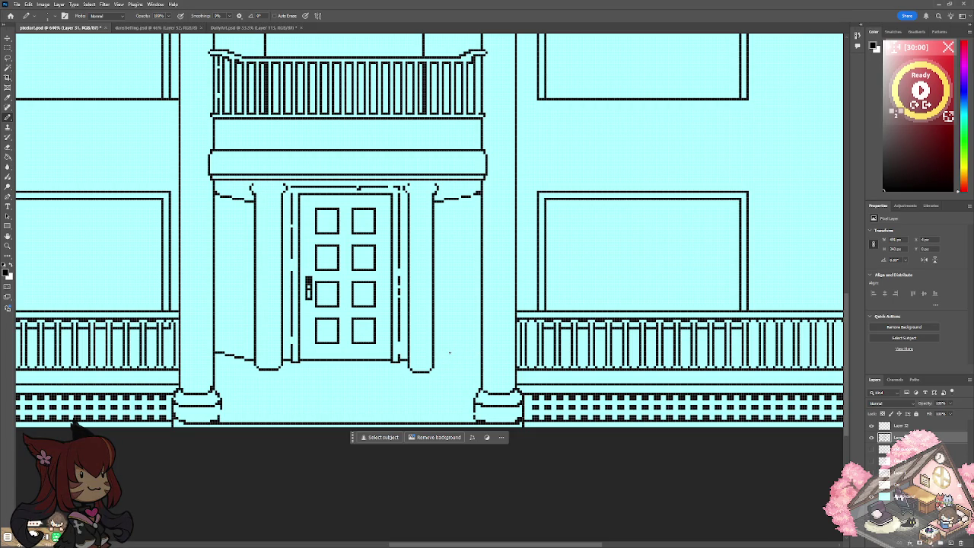
drag(251, 360, 219, 353)
Pencil sloping step edges that meet the left and right column bases.
mouse_move(243, 358)
mouse_down()
mouse_move(218, 367)
mouse_move(228, 363)
mouse_up()
drag(243, 356, 253, 355)
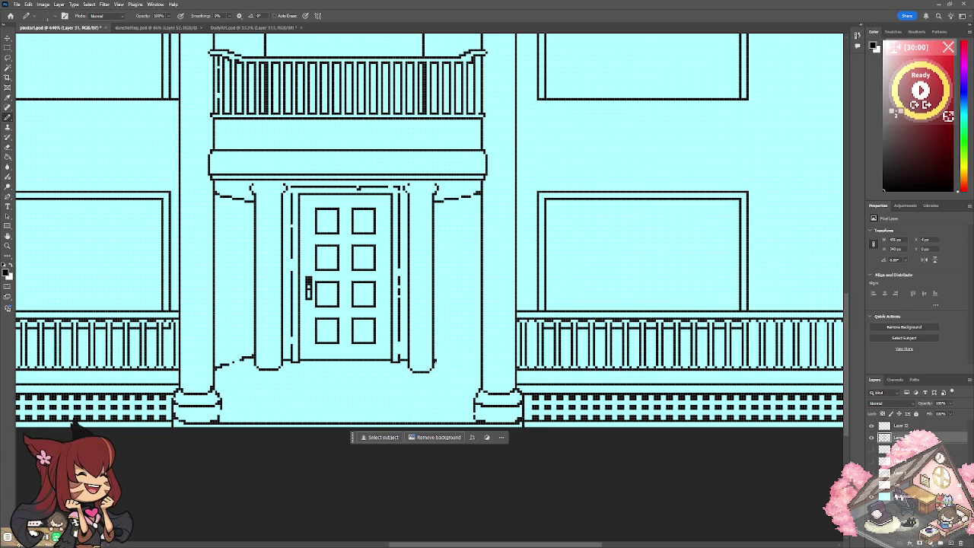
drag(438, 363, 480, 374)
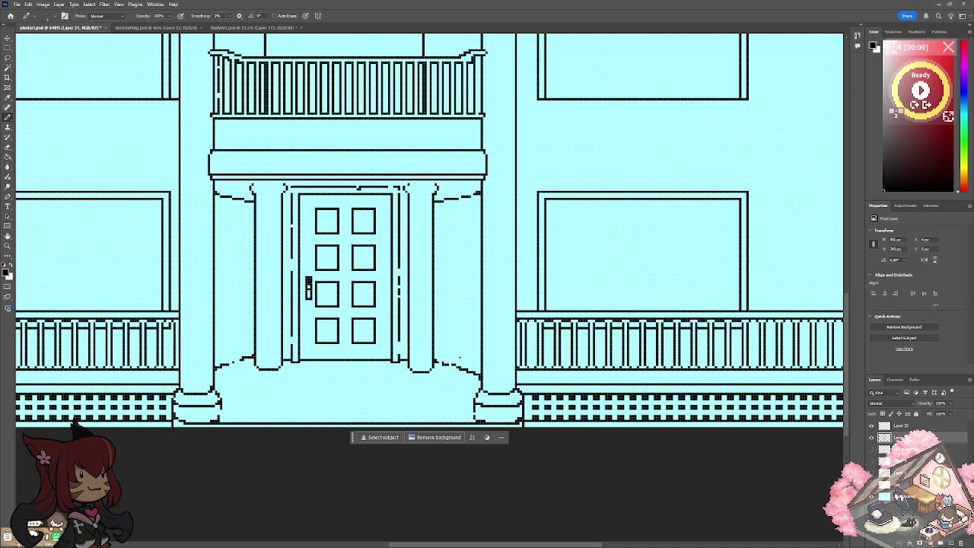
scroll(459, 356, down, 5)
scroll(459, 356, down, 1)
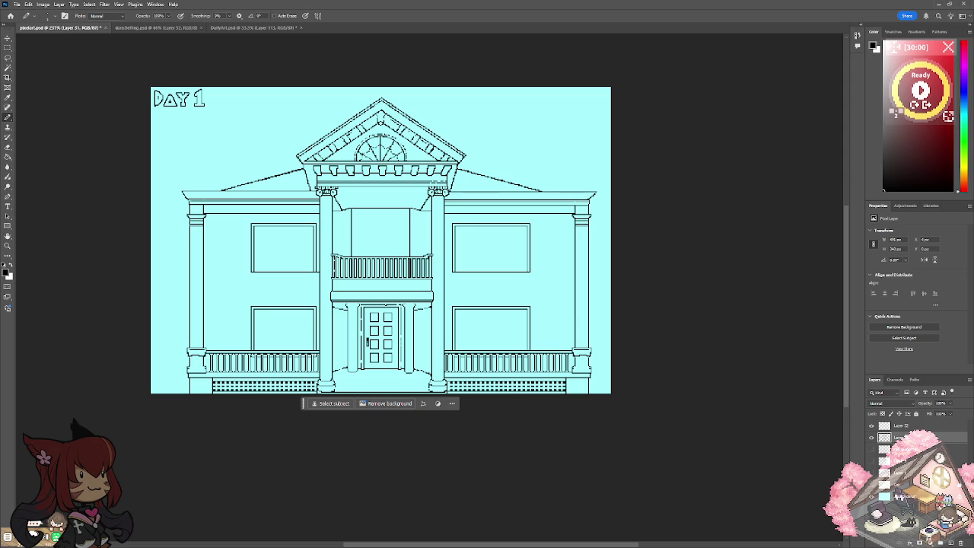
Undo the stray short line by the roof's right edge and pan over the left porch.
key(ctrl+z)
scroll(359, 226, up, 3)
scroll(360, 226, up, 1)
mouse_move(609, 419)
mouse_down()
mouse_move(480, 281)
mouse_move(371, 195)
mouse_move(180, 195)
mouse_up()
scroll(114, 380, down, 3)
scroll(259, 404, up, 3)
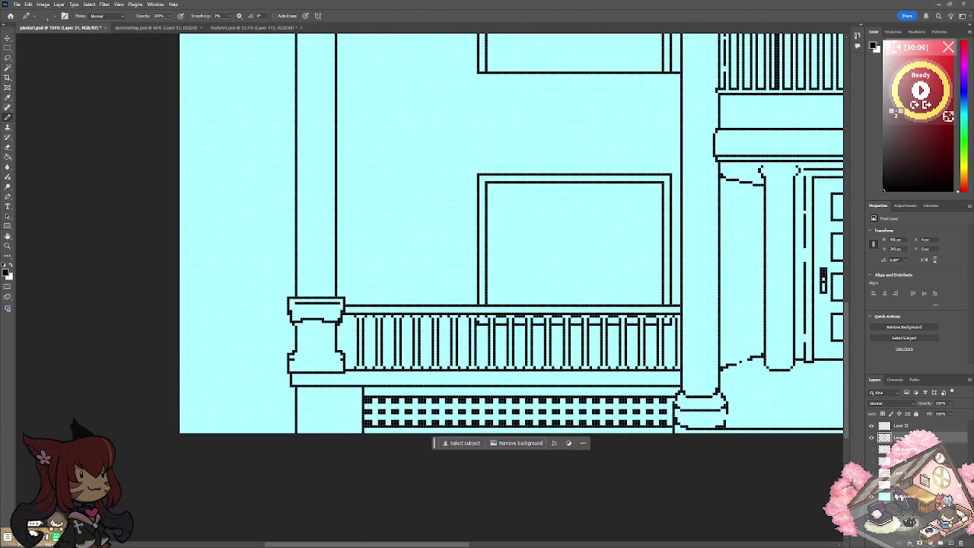
drag(510, 228, 506, 288)
scroll(510, 289, up, 1)
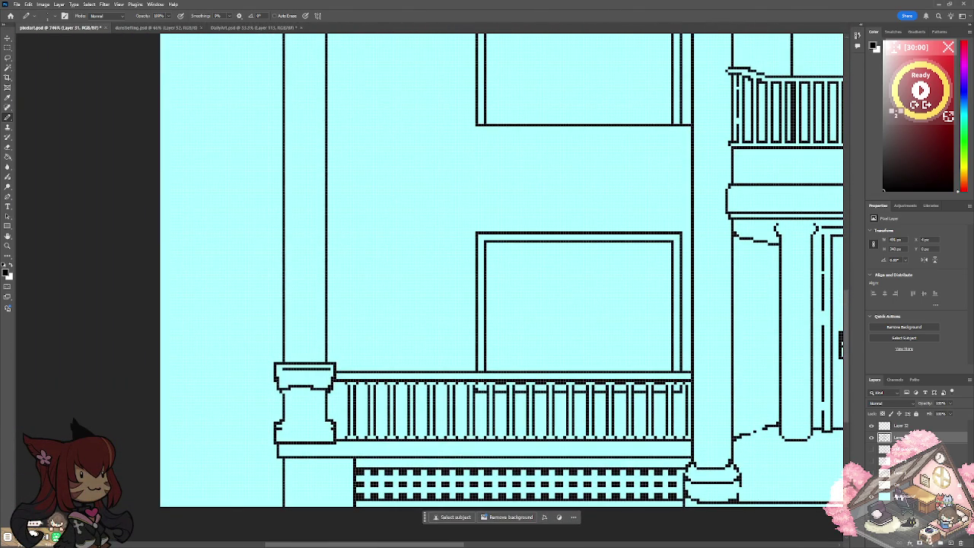
scroll(281, 335, down, 5)
scroll(281, 335, up, 2)
scroll(304, 304, up, 1)
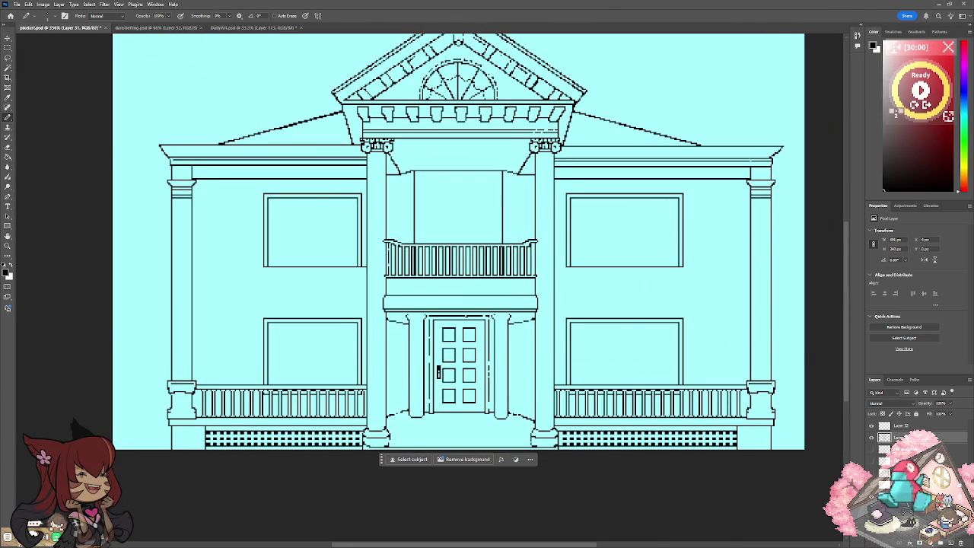
shift+click(929, 428)
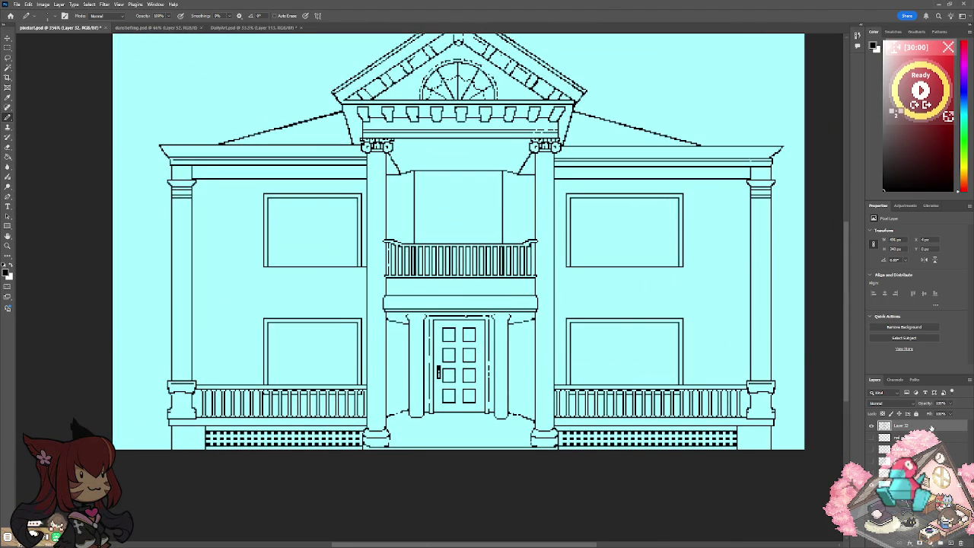
Add a new empty layer above Layer 32 and set the drawing colour to green.
click(930, 427)
click(951, 542)
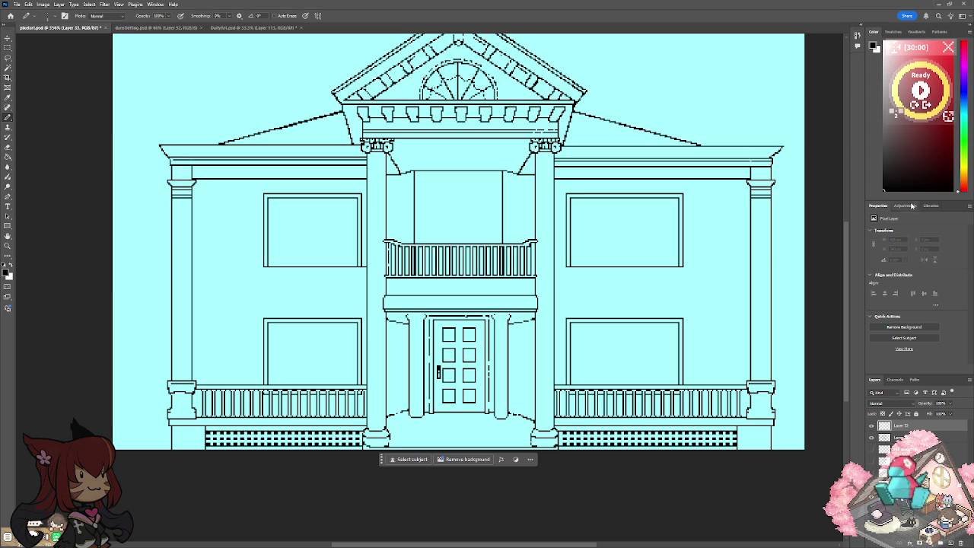
click(963, 134)
click(930, 114)
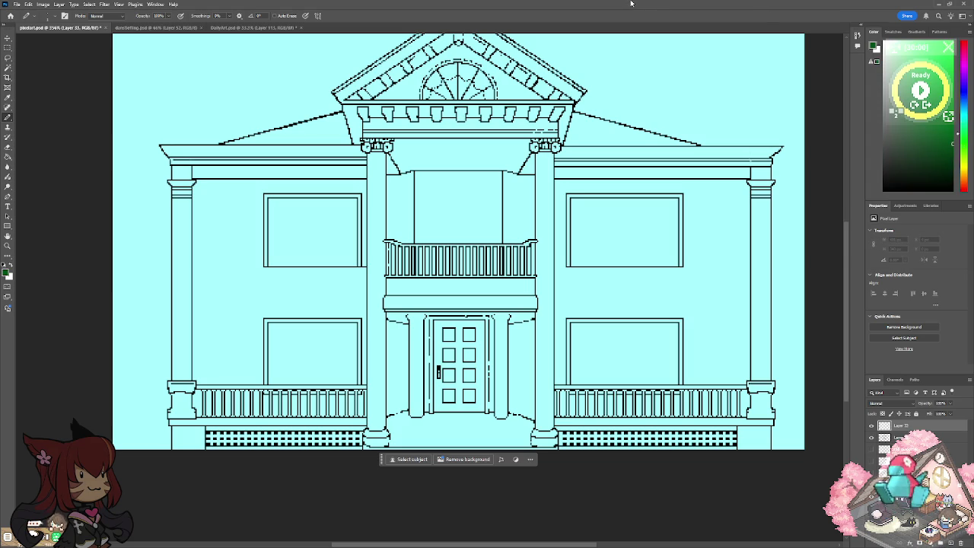
scroll(132, 378, up, 3)
scroll(132, 378, up, 1)
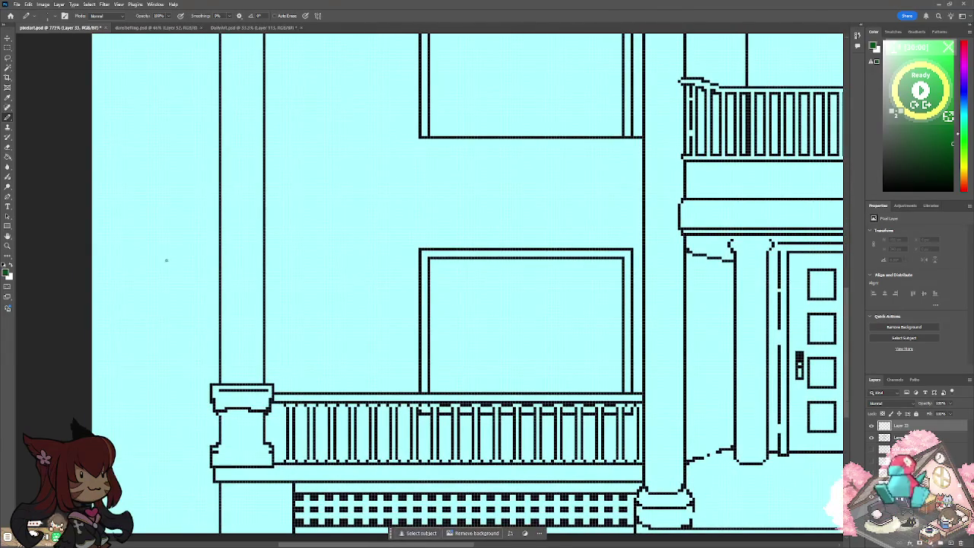
Outline a tall green tree beside the left porch.
mouse_move(165, 240)
mouse_down()
mouse_move(134, 306)
mouse_move(183, 210)
mouse_move(199, 335)
mouse_move(189, 376)
mouse_move(204, 408)
mouse_up()
drag(127, 312, 112, 440)
mouse_move(195, 391)
mouse_down()
mouse_move(218, 480)
mouse_move(162, 520)
mouse_move(113, 508)
mouse_up()
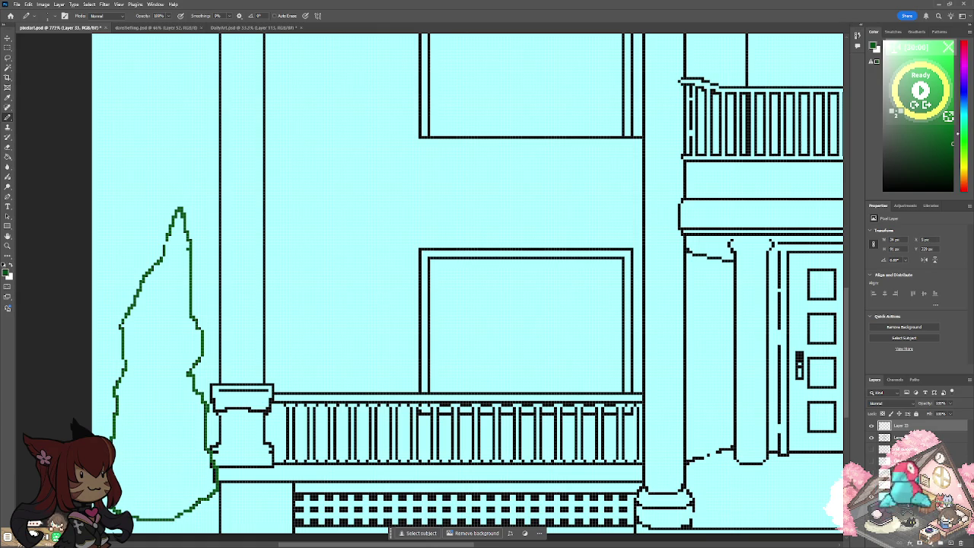
mouse_move(642, 420)
mouse_down()
mouse_move(532, 346)
mouse_move(468, 377)
mouse_move(417, 423)
mouse_move(423, 444)
mouse_move(516, 455)
mouse_up()
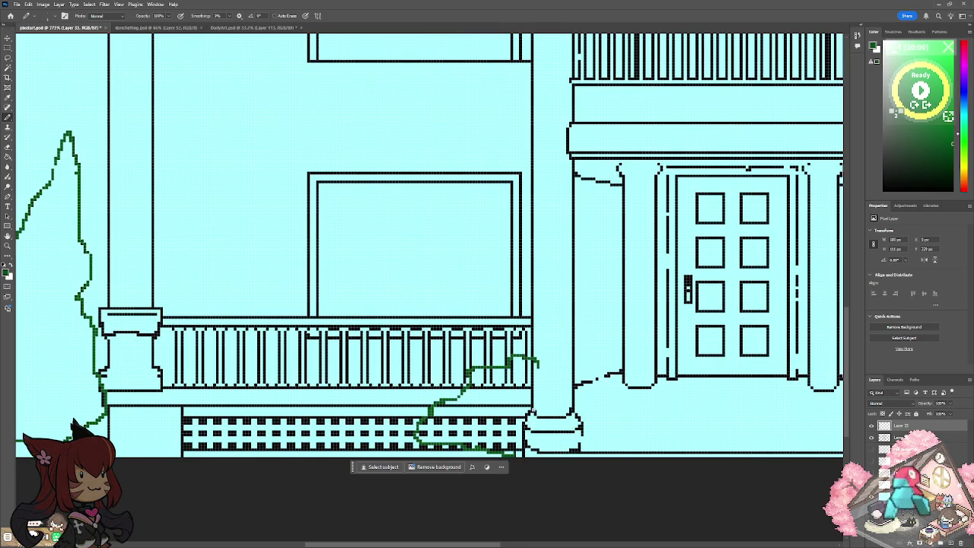
Outline green bushes against the porch lattice and along the railing's ground.
mouse_move(536, 366)
mouse_down()
mouse_move(558, 443)
mouse_move(505, 453)
mouse_move(437, 447)
mouse_up()
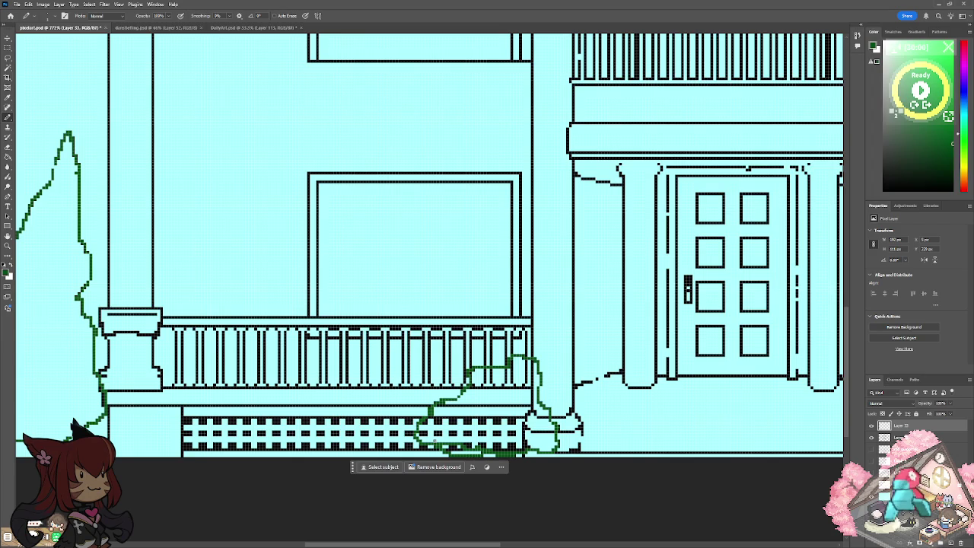
scroll(430, 243, down, 5)
scroll(430, 244, up, 3)
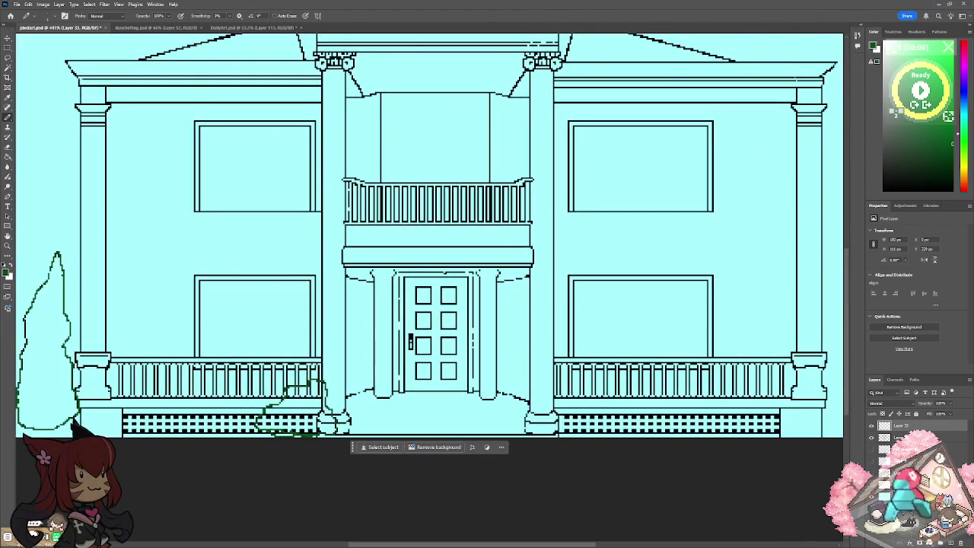
scroll(430, 243, down, 4)
scroll(430, 244, up, 1)
scroll(430, 243, up, 1)
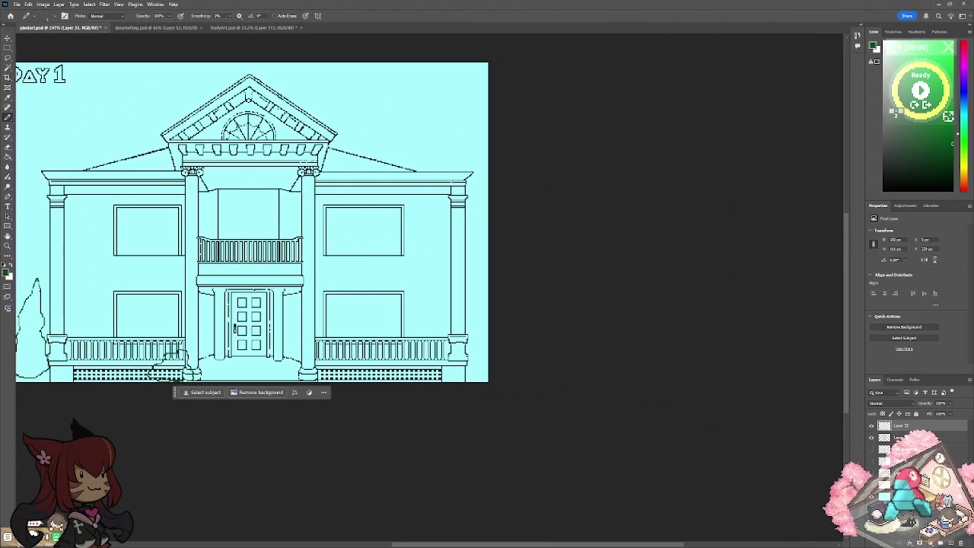
scroll(308, 357, up, 2)
scroll(308, 357, up, 1)
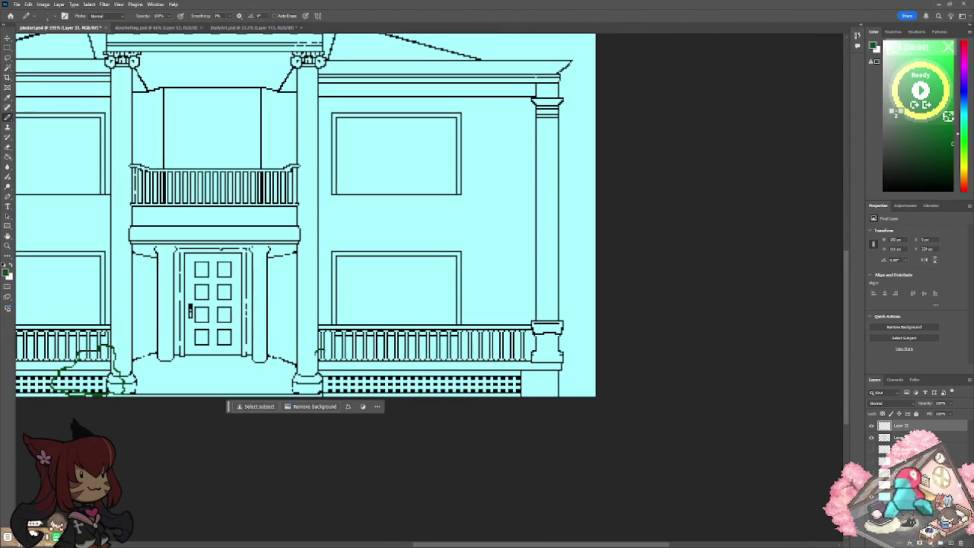
mouse_move(335, 344)
mouse_down()
mouse_move(354, 326)
mouse_move(382, 392)
mouse_up()
mouse_move(315, 355)
mouse_down()
mouse_move(306, 385)
mouse_move(367, 395)
mouse_up()
scroll(317, 230, down, 3)
scroll(317, 230, down, 1)
scroll(316, 230, up, 2)
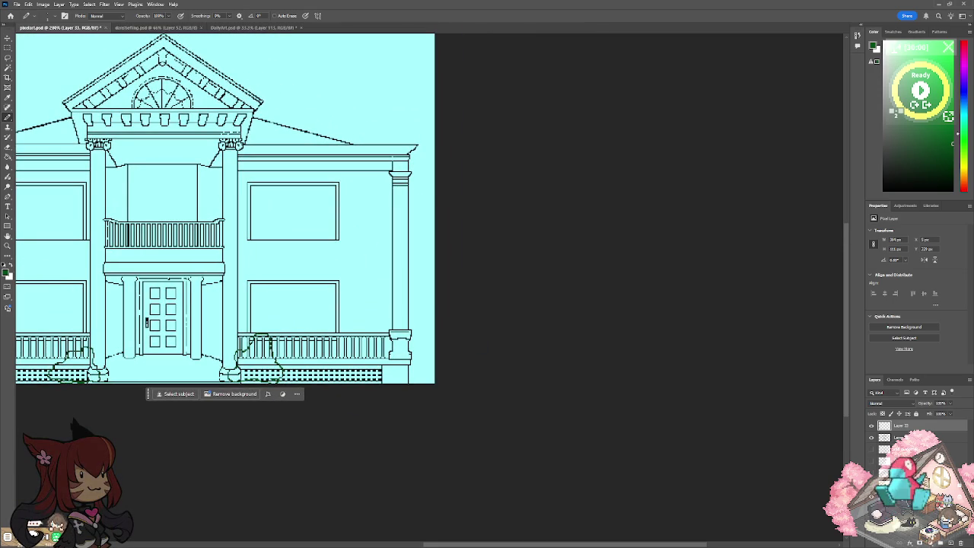
Outline a tall tree along the house's right edge.
mouse_move(411, 268)
mouse_down()
mouse_move(423, 183)
mouse_move(435, 301)
mouse_up()
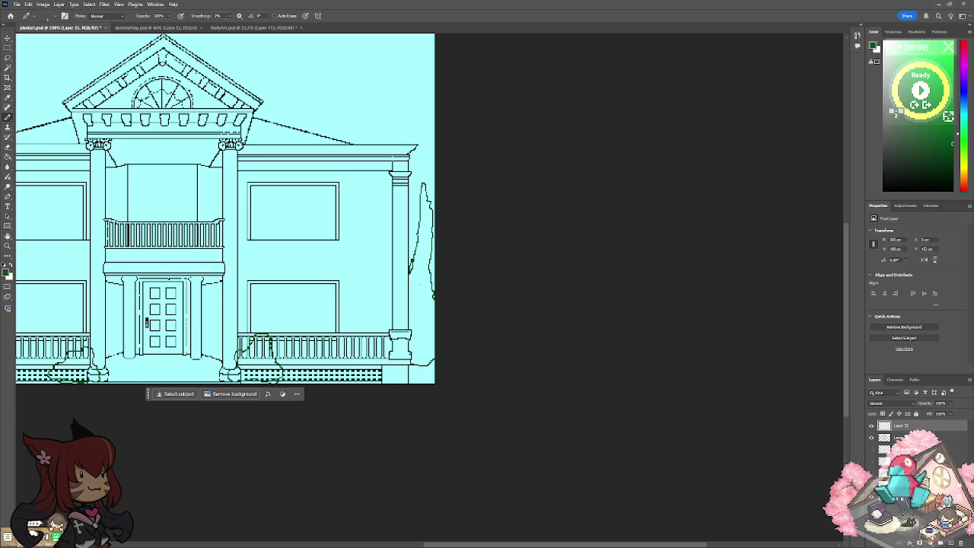
scroll(225, 208, down, 1)
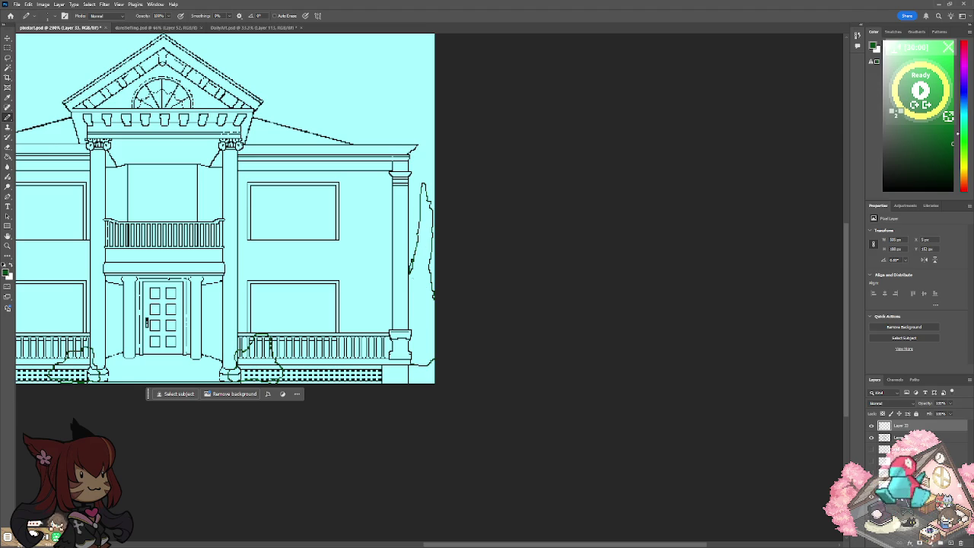
scroll(226, 208, down, 2)
scroll(270, 213, left, 4)
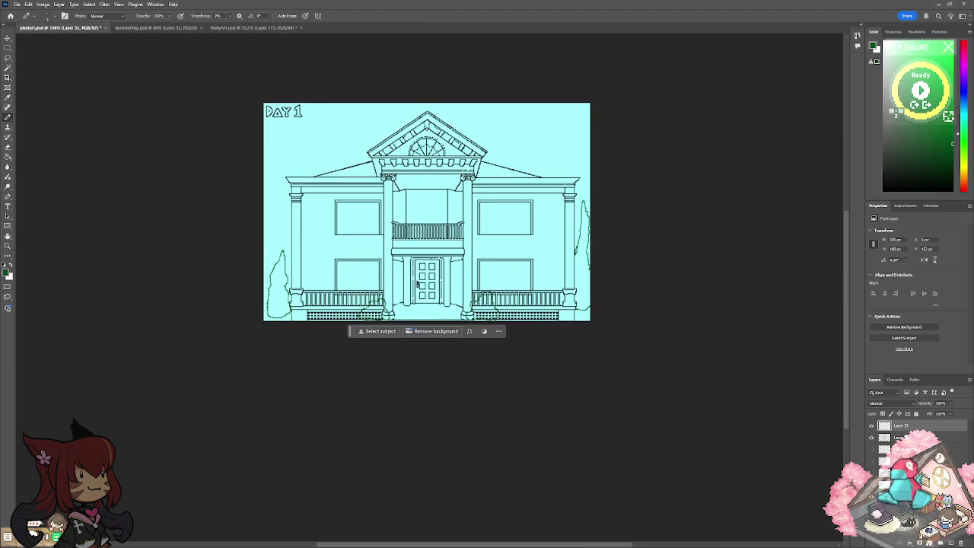
Add a touch-up stroke to the left tree's outline.
scroll(295, 252, up, 3)
scroll(295, 253, up, 2)
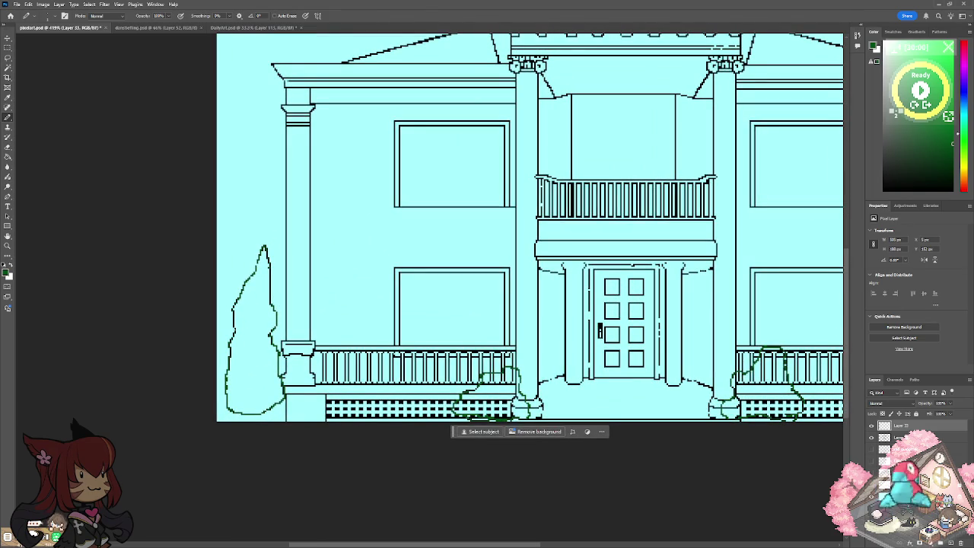
drag(224, 330, 223, 388)
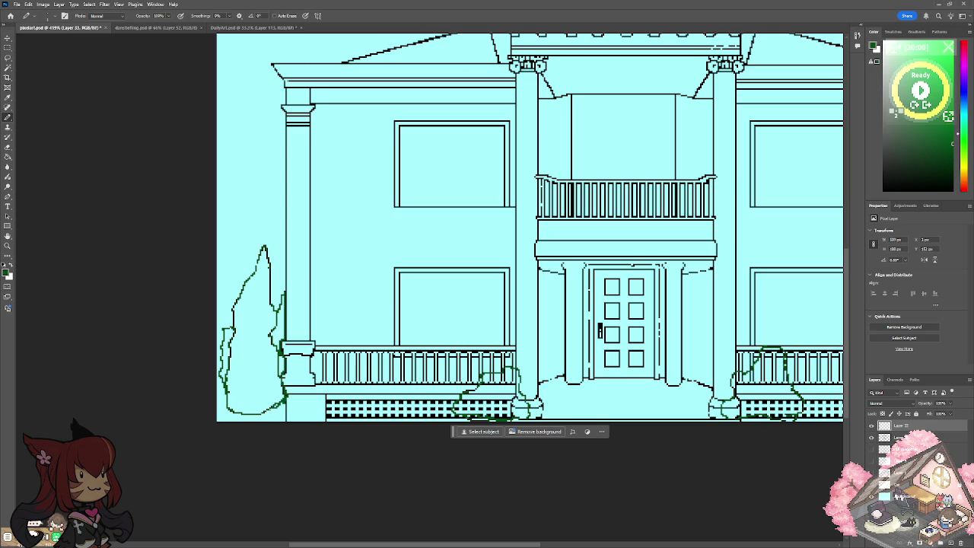
scroll(430, 229, right, 1)
scroll(430, 228, right, 4)
scroll(429, 228, right, 2)
scroll(430, 228, right, 3)
scroll(397, 224, right, 2)
scroll(397, 224, up, 3)
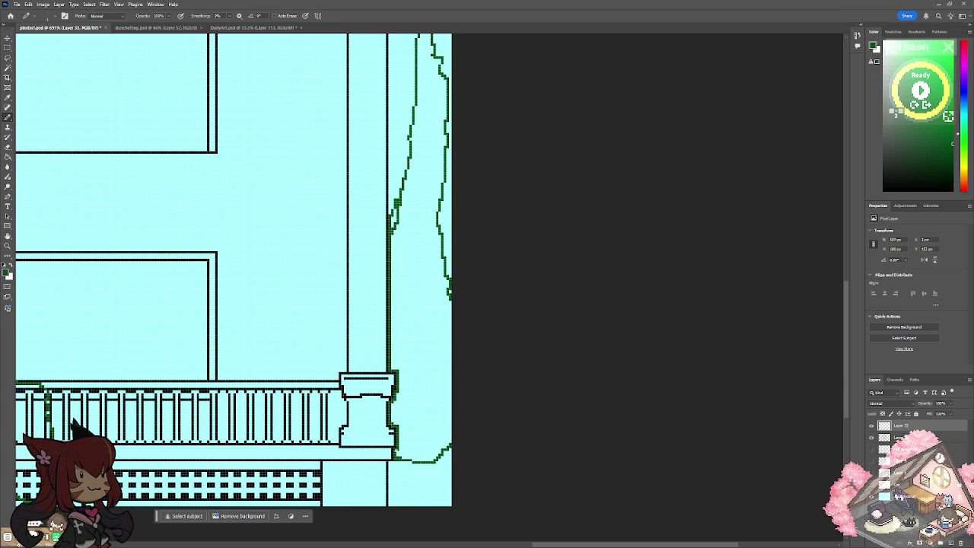
alt+scroll(395, 451, down, 5)
alt+scroll(376, 401, up, 5)
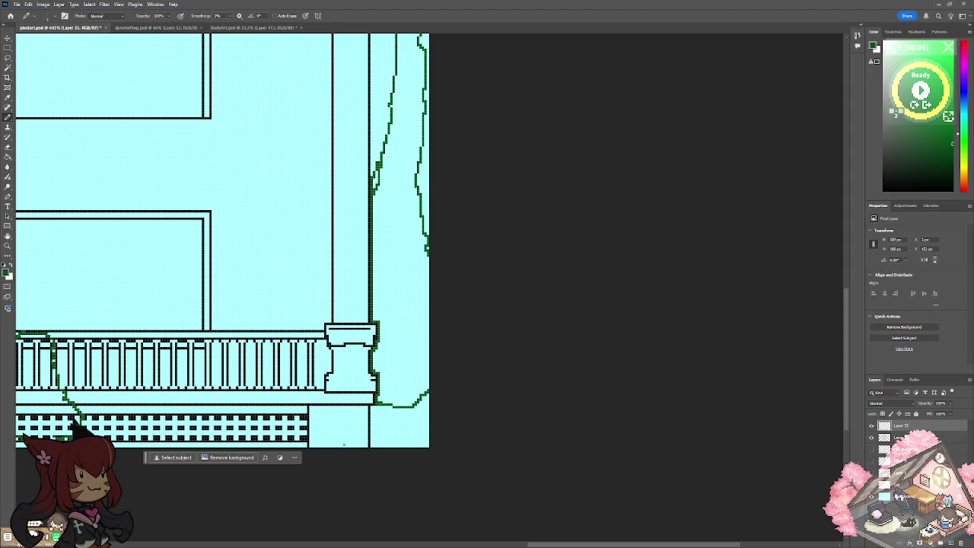
Connect the right tree outline to the canvas bottom and draw bush lines over the lattice.
mouse_move(344, 445)
mouse_down()
mouse_move(411, 385)
mouse_move(442, 421)
mouse_up()
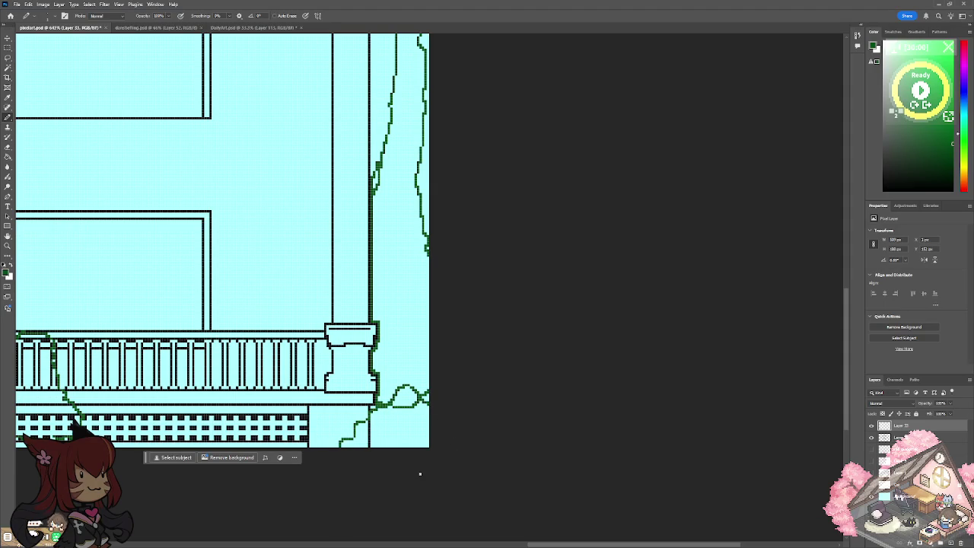
scroll(420, 472, down, 5)
scroll(419, 472, up, 2)
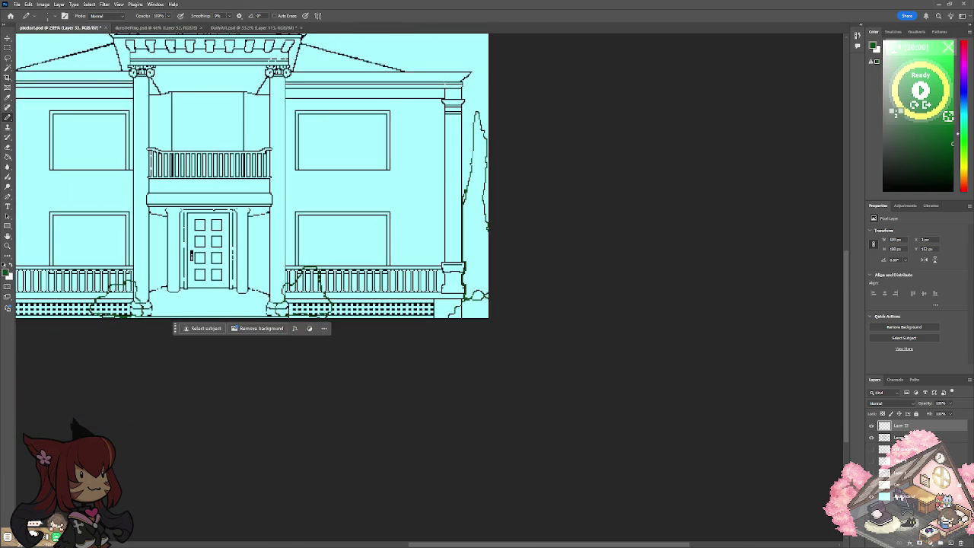
scroll(233, 295, up, 3)
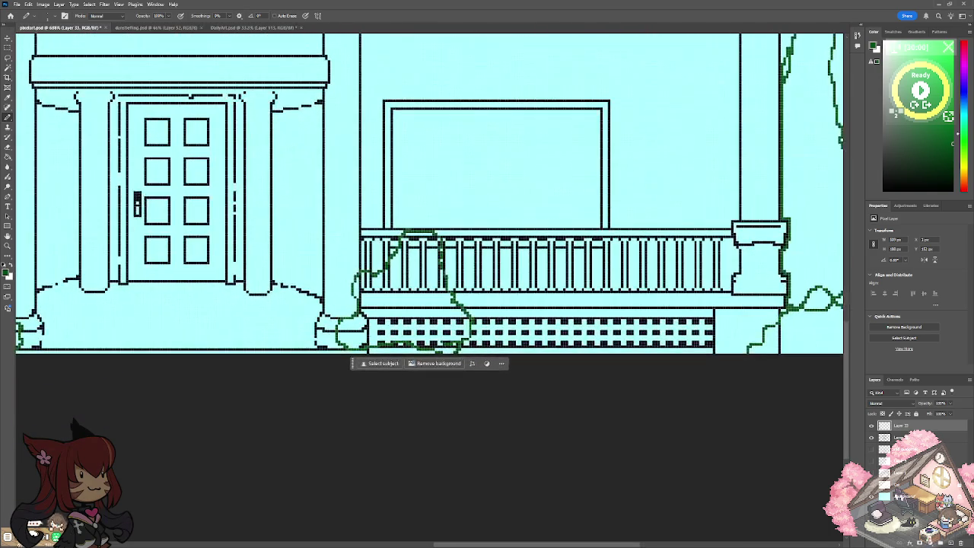
drag(454, 329, 478, 344)
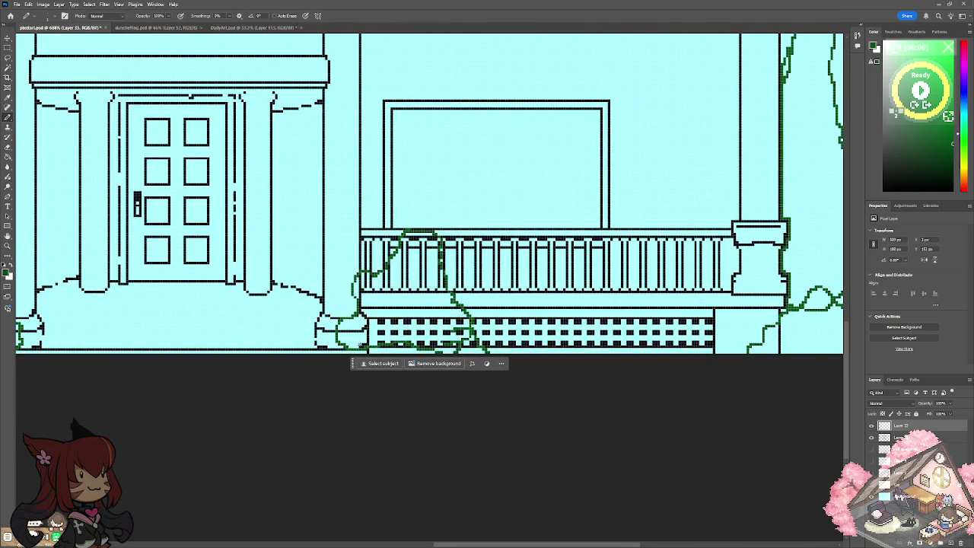
scroll(337, 363, down, 3)
scroll(337, 363, up, 1)
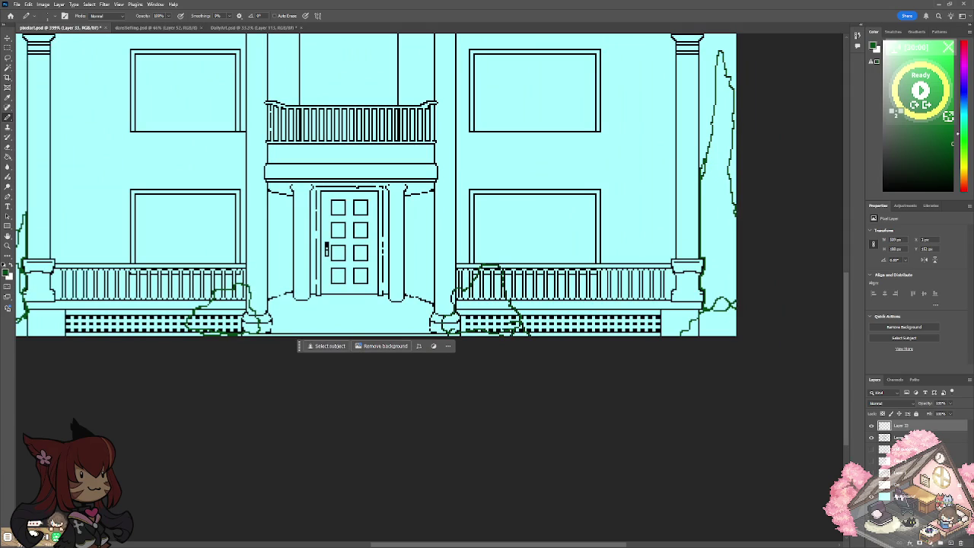
scroll(296, 216, down, 3)
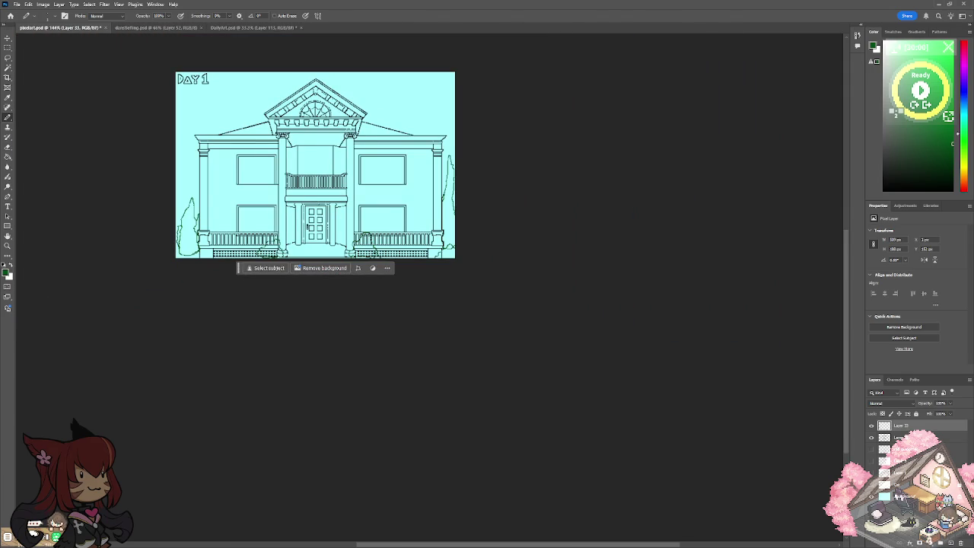
Hide the house line-art layer and bucket-fill the right cypress solid dark green.
click(871, 439)
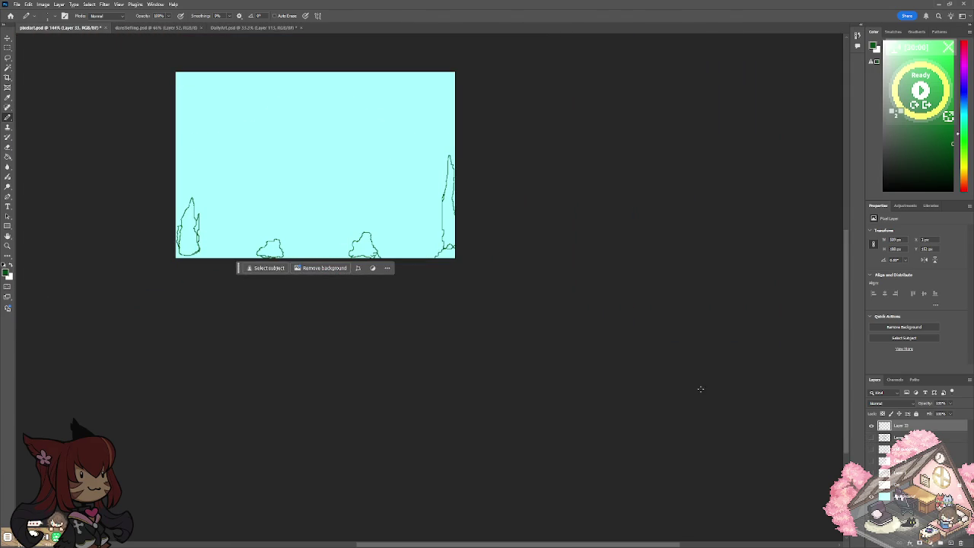
scroll(501, 312, up, 4)
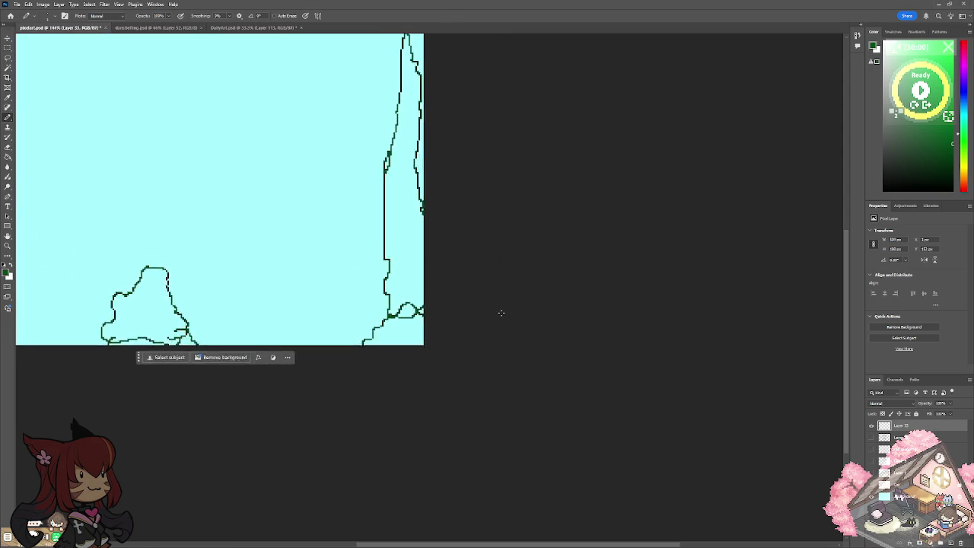
scroll(450, 213, up, 5)
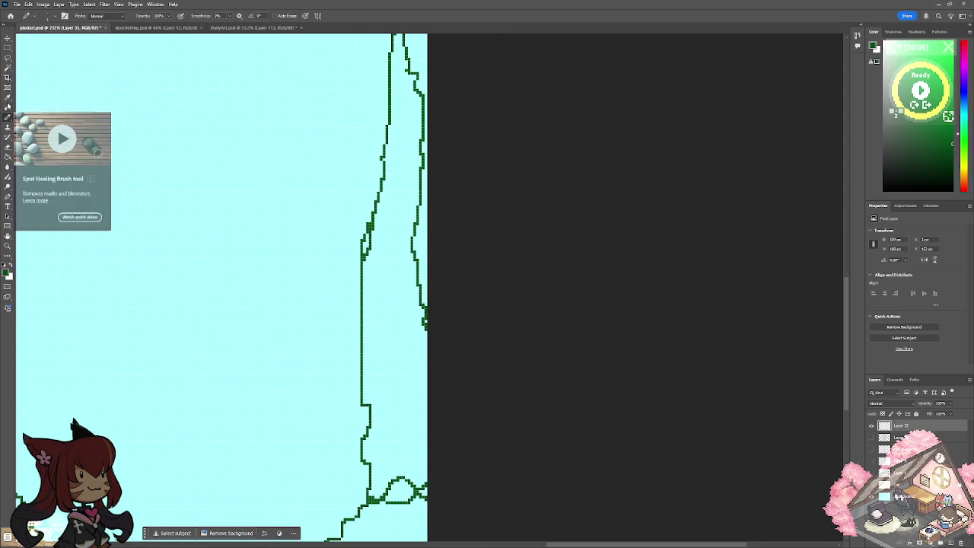
click(8, 157)
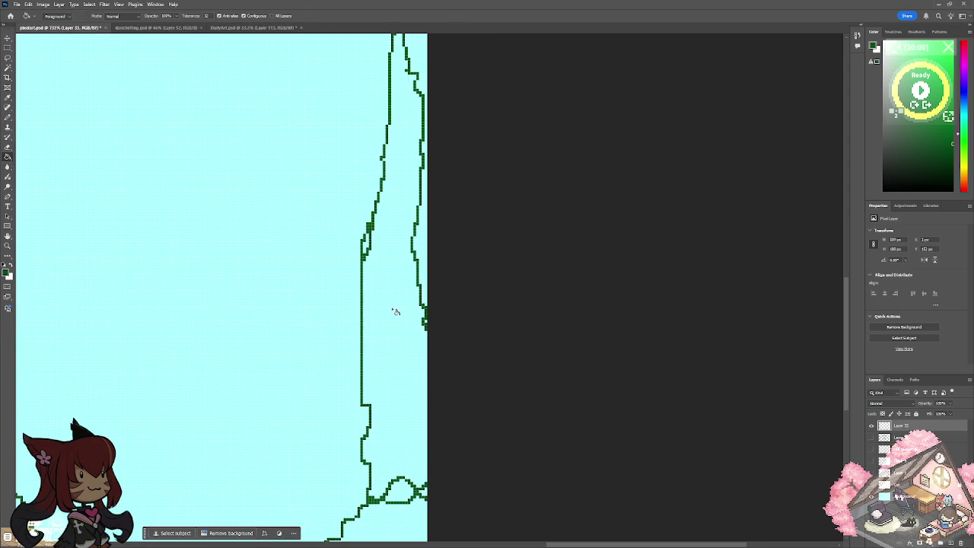
click(396, 311)
click(365, 245)
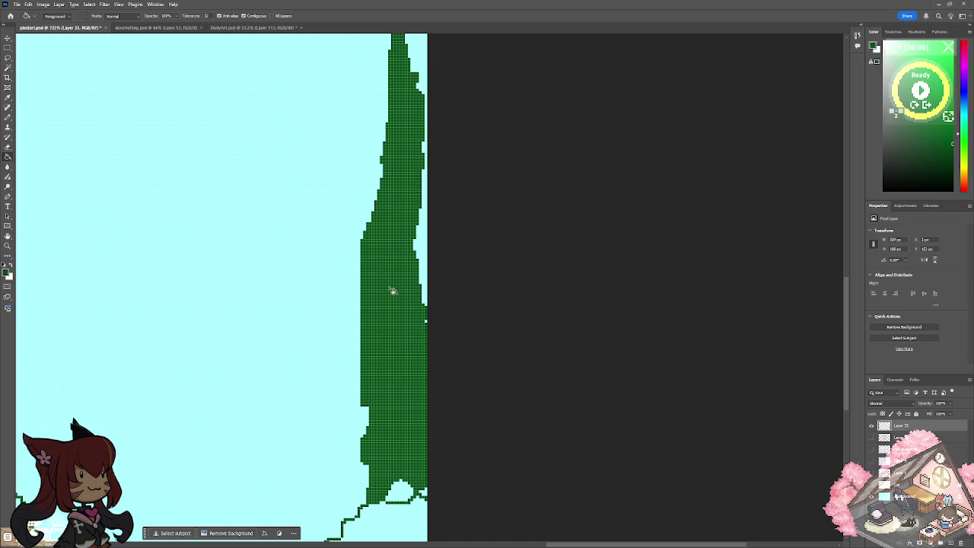
Fill the pockets and left edge of the left tree with dark green.
scroll(392, 289, down, 5)
scroll(420, 315, left, 5)
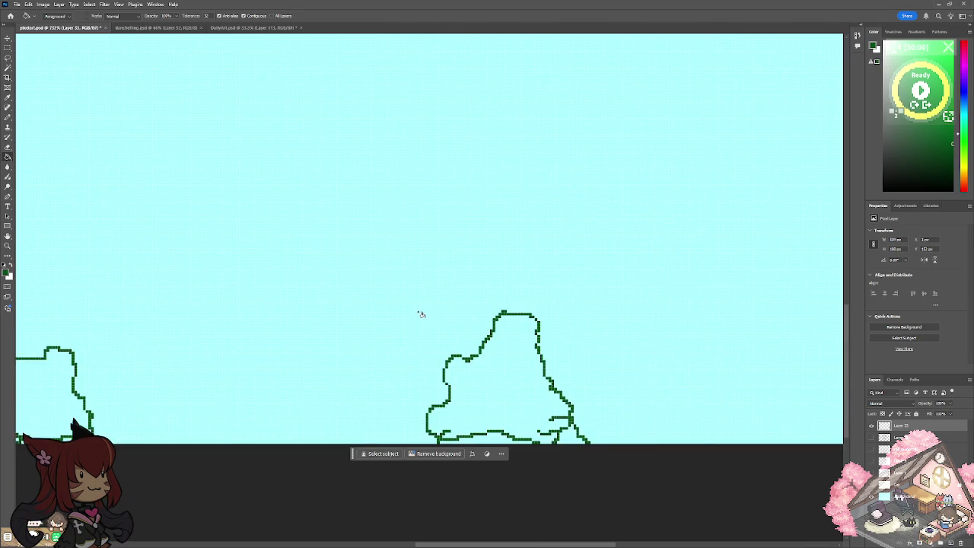
scroll(417, 312, up, 3)
scroll(412, 307, down, 2)
scroll(317, 310, up, 3)
scroll(279, 317, up, 2)
click(266, 325)
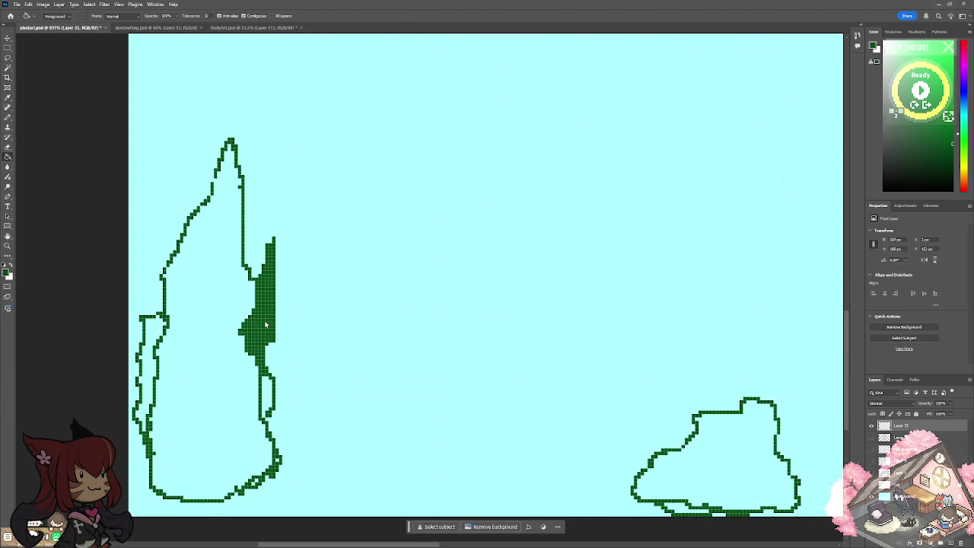
click(267, 385)
click(153, 364)
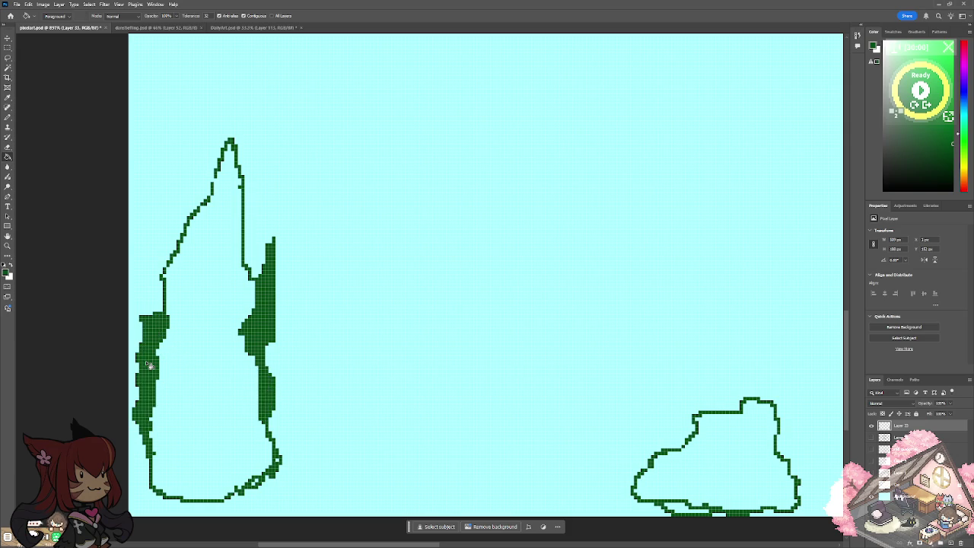
Patch the gap in the left tree's doubled outline with the Pencil.
click(8, 117)
scroll(431, 287, up, 2)
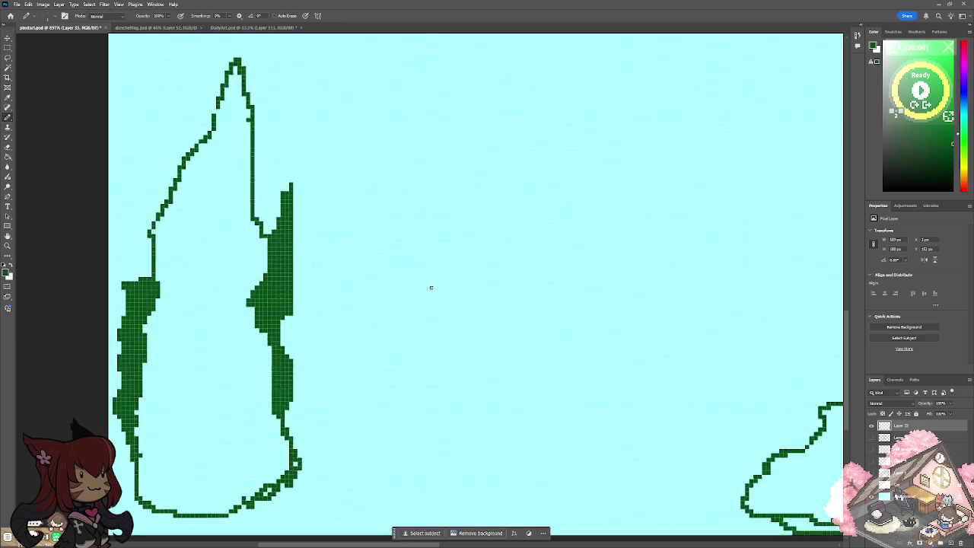
scroll(431, 286, up, 2)
drag(309, 417, 270, 441)
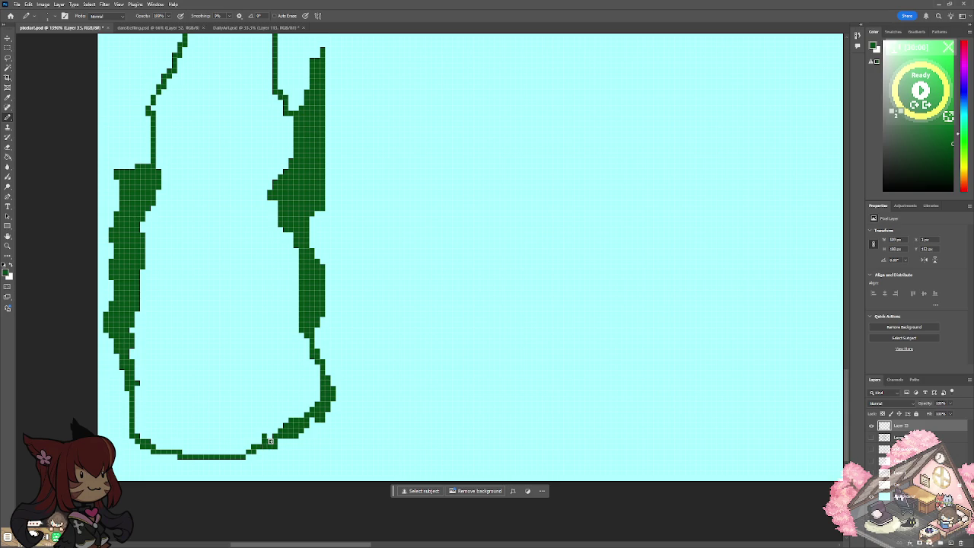
Choose a brighter green as the fill colour for the Paint Bucket.
scroll(271, 441, down, 2)
scroll(270, 442, down, 2)
scroll(270, 441, down, 1)
scroll(286, 301, down, 4)
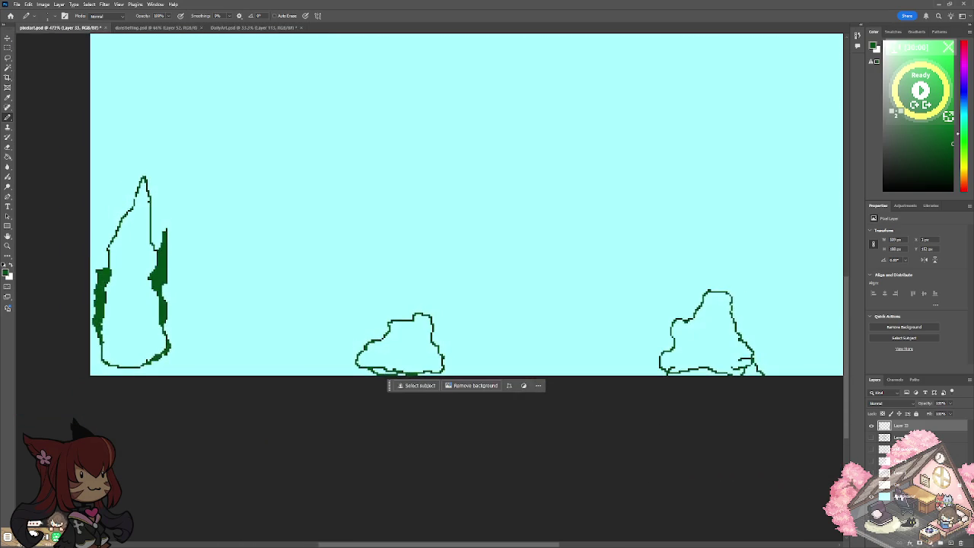
scroll(286, 302, right, 5)
scroll(427, 221, up, 1)
scroll(426, 221, right, 2)
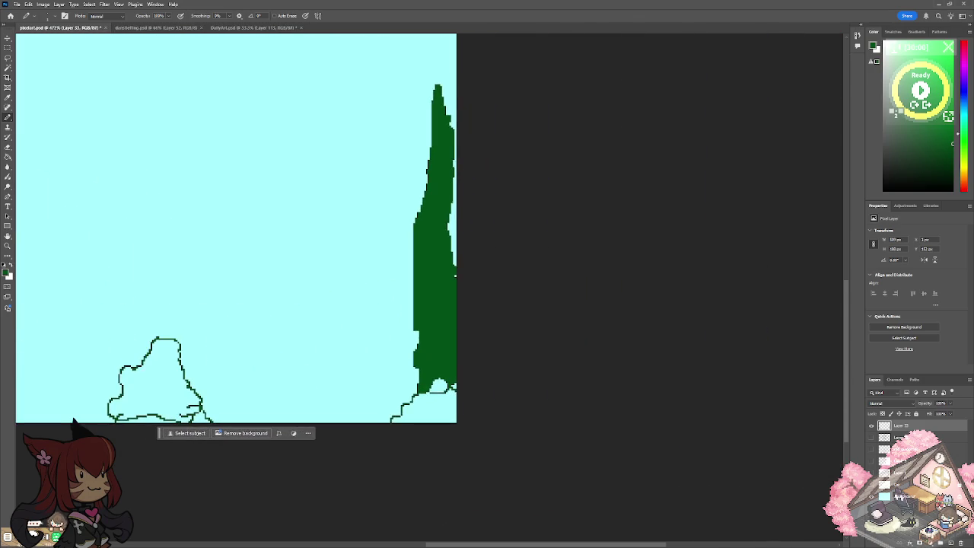
scroll(426, 220, left, 1)
scroll(426, 221, left, 4)
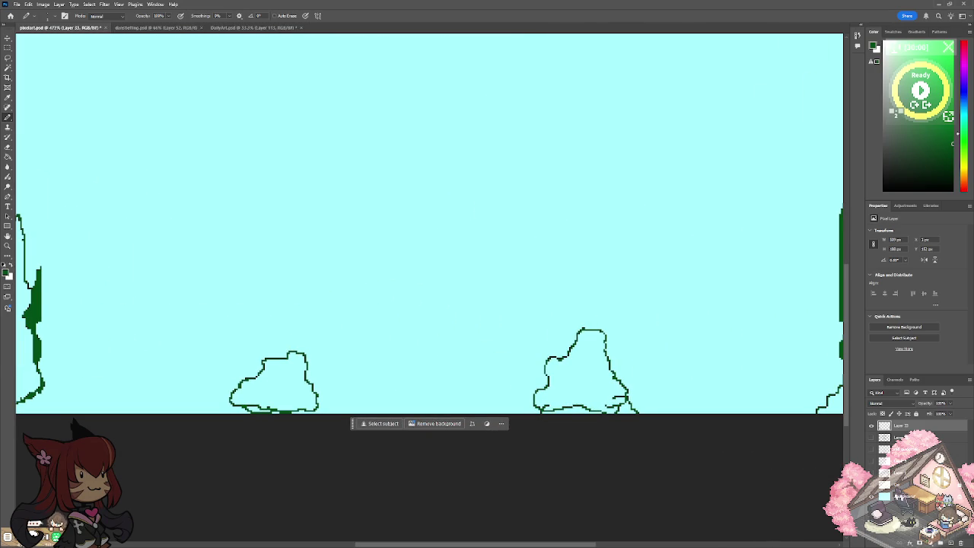
scroll(430, 228, left, 3)
scroll(511, 322, left, 2)
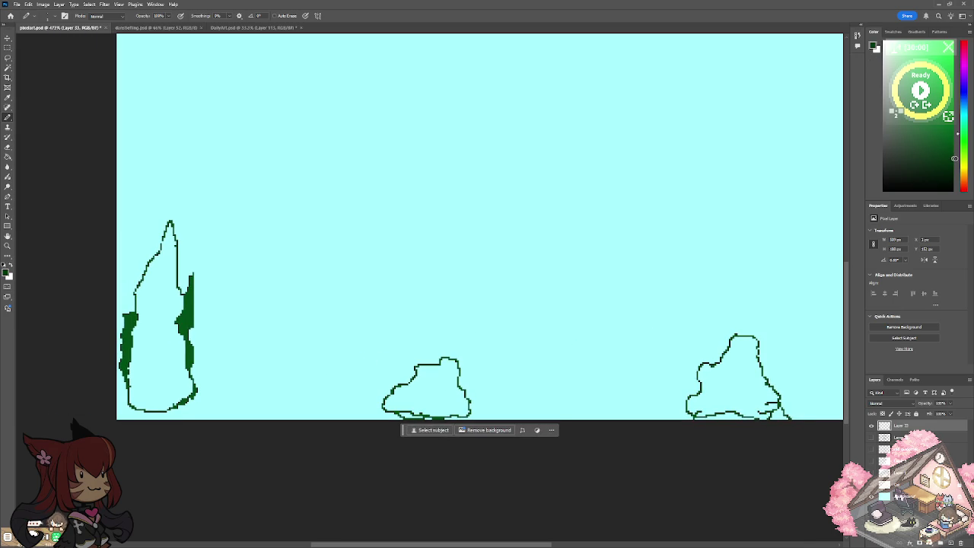
click(956, 131)
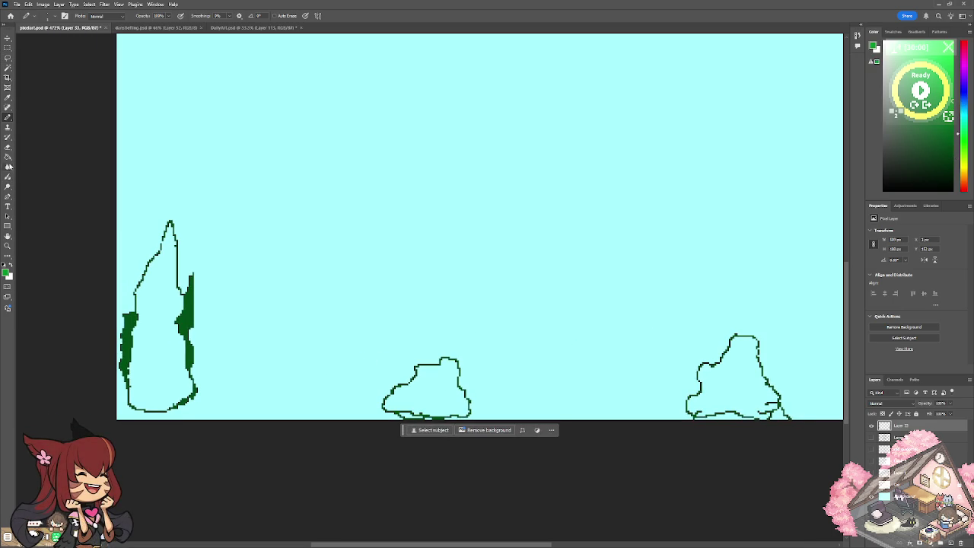
click(8, 156)
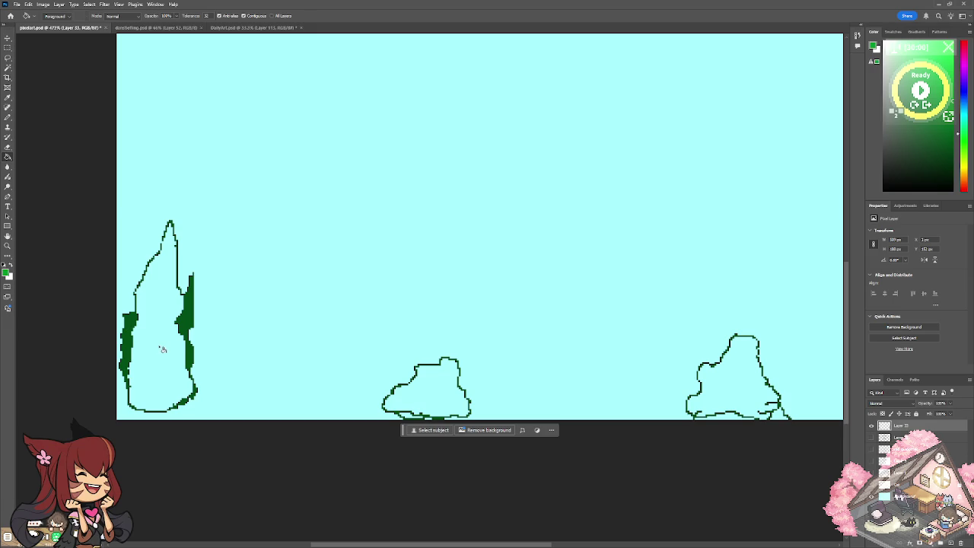
Fill the middle bush, right bush and small bush by the tall tree bright green.
click(431, 388)
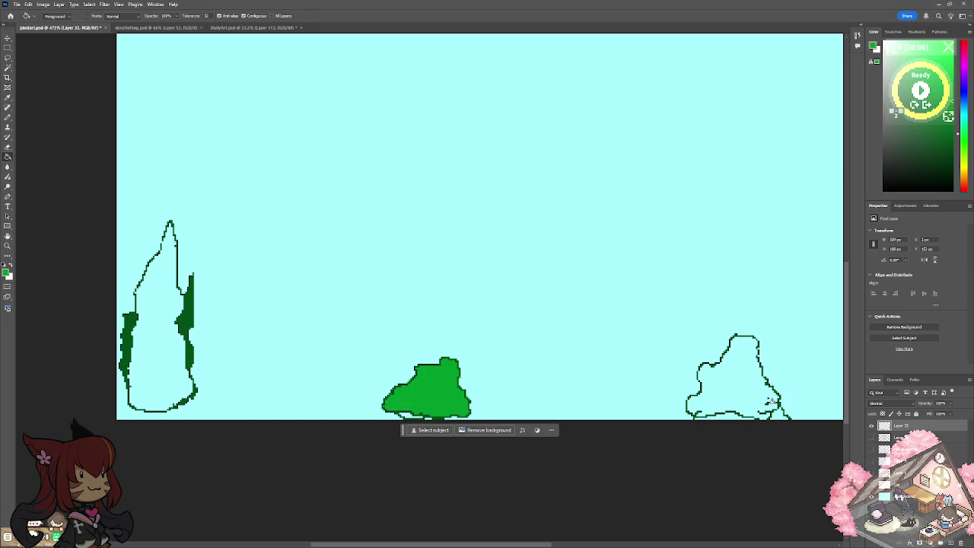
click(749, 397)
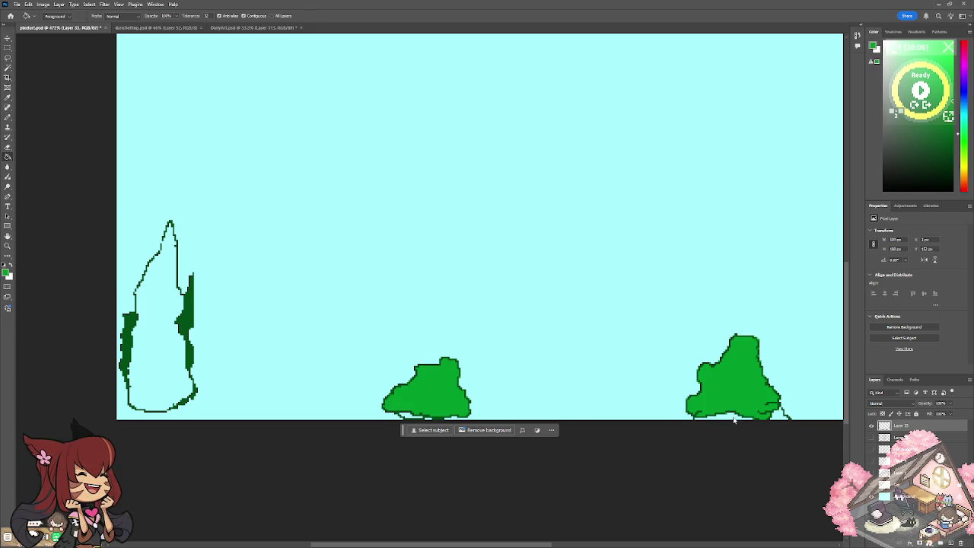
click(779, 417)
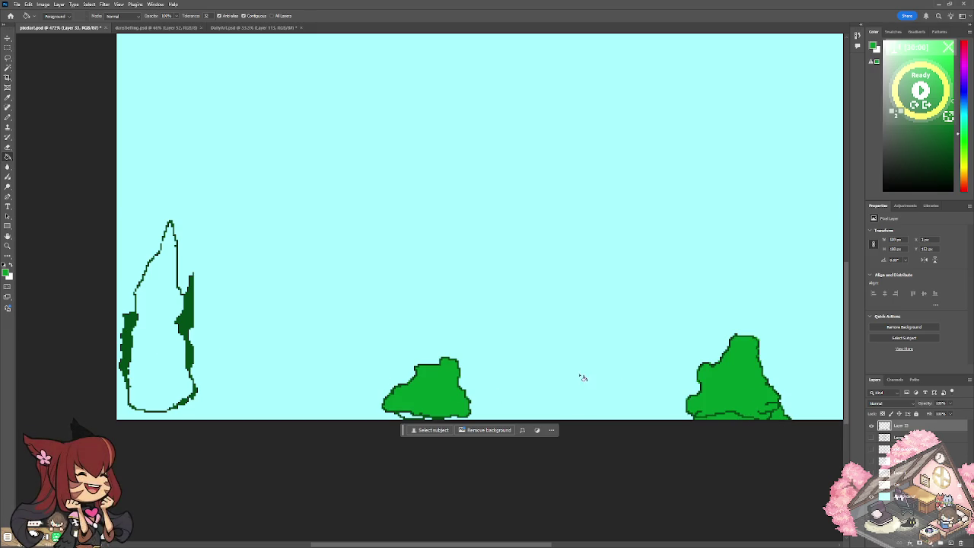
click(411, 417)
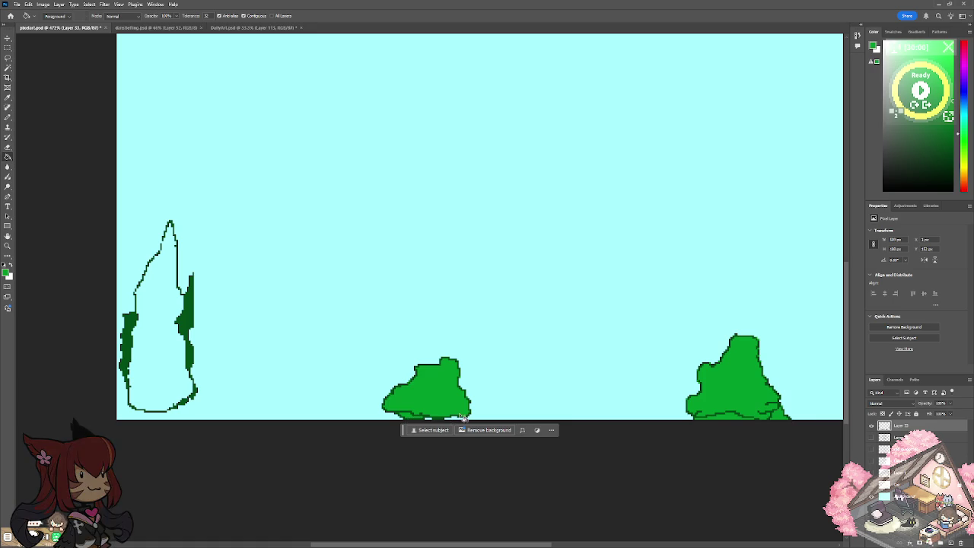
scroll(462, 417, right, 5)
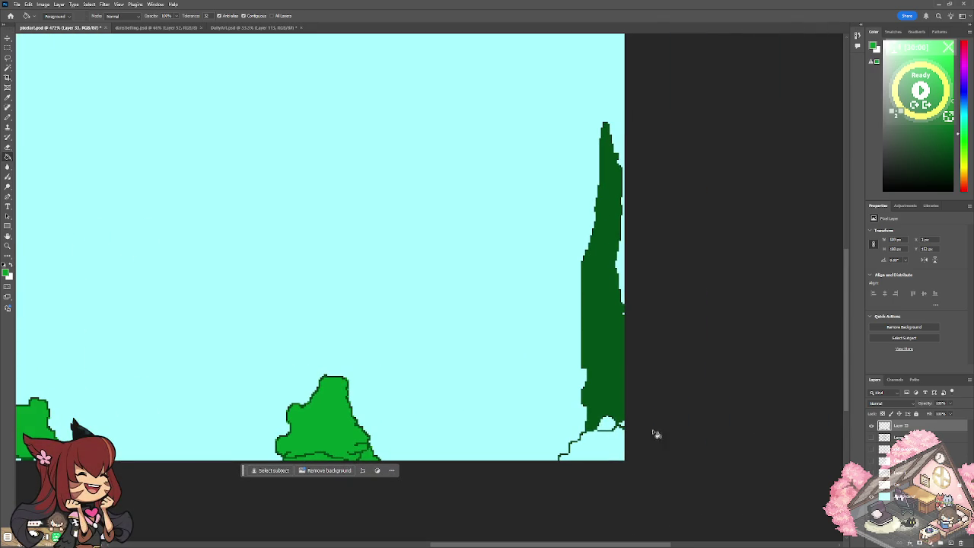
click(620, 440)
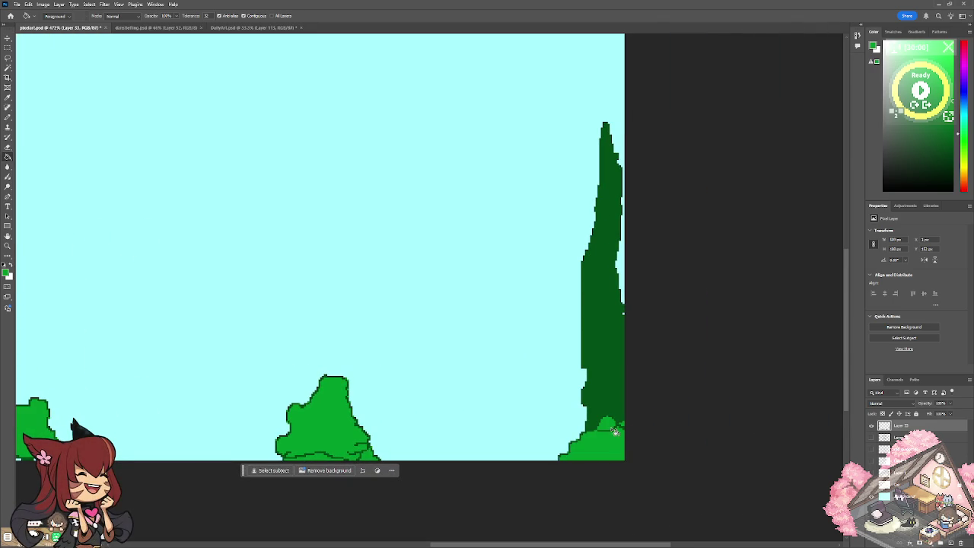
Fill the left tree's outline with bright green, leaving the Pencil active.
scroll(613, 429, left, 2)
scroll(613, 428, left, 10)
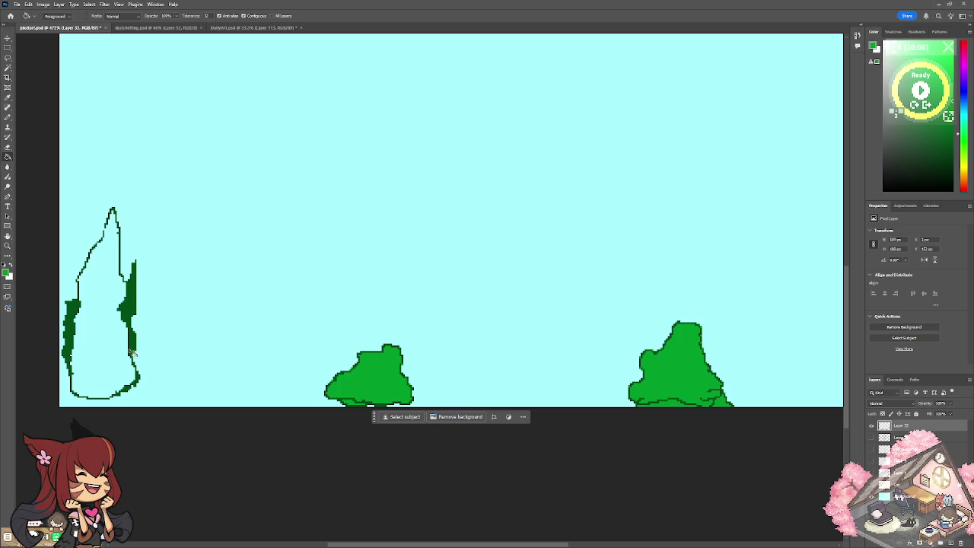
click(8, 116)
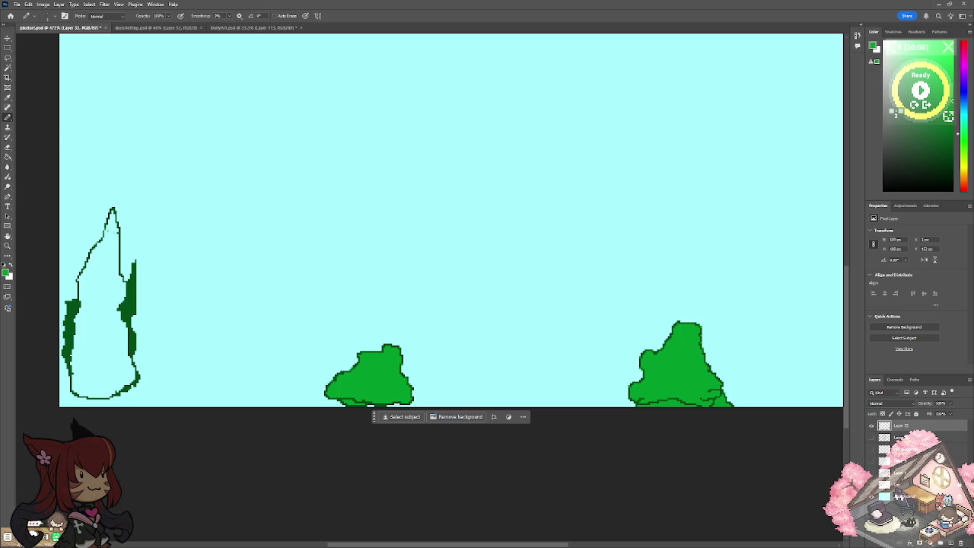
click(8, 156)
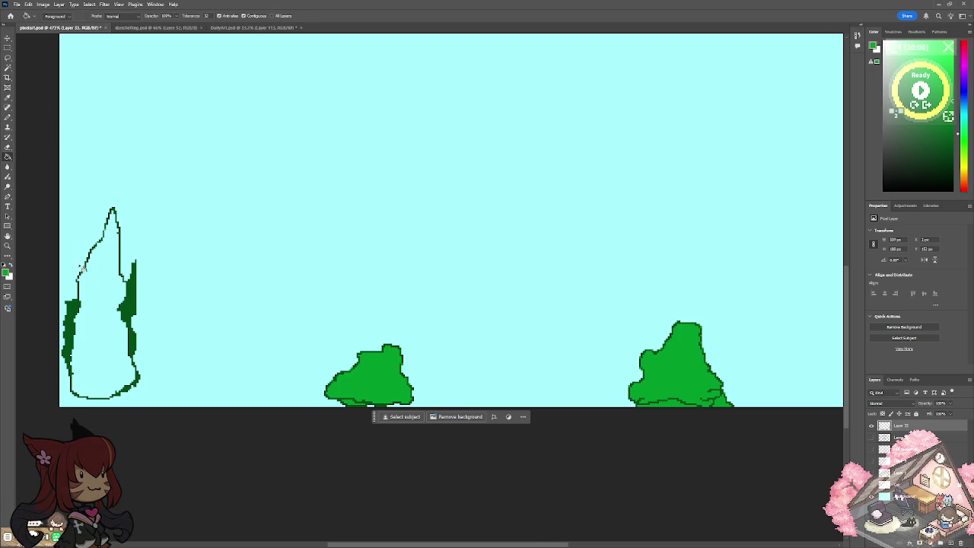
click(100, 311)
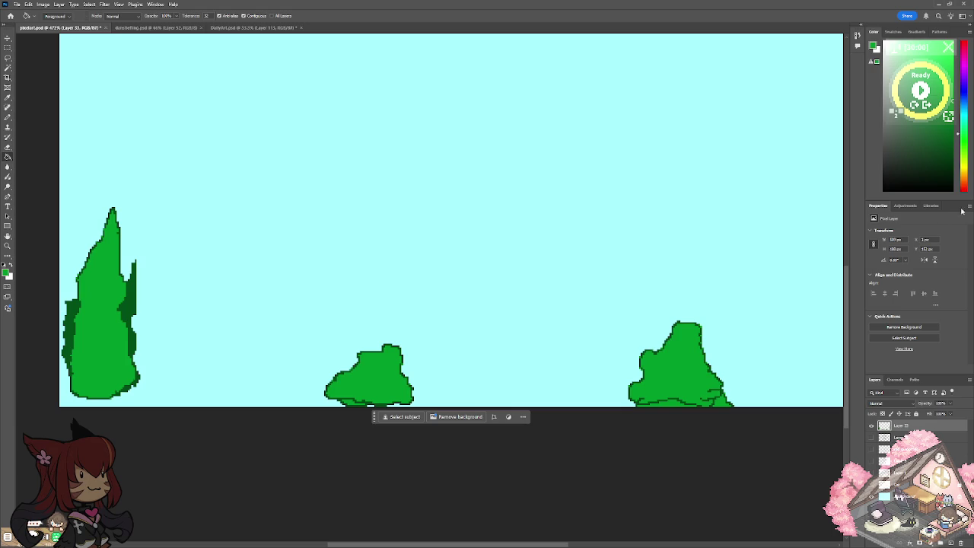
click(9, 118)
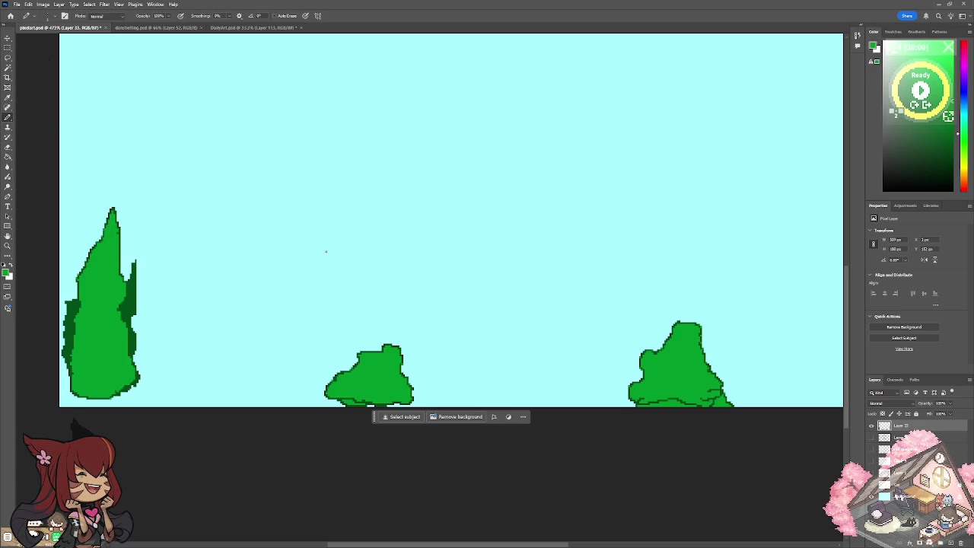
scroll(326, 251, left, 3)
Pencil light-green pixels into the tree's dark shaded edge, then zoom out to the whole image.
scroll(326, 251, left, 2)
scroll(325, 252, up, 5)
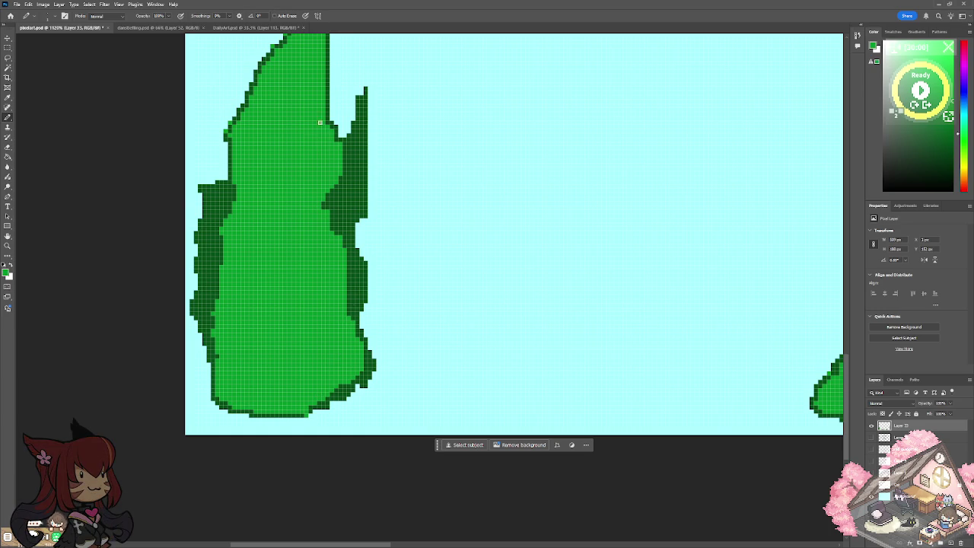
click(213, 212)
drag(350, 218, 360, 141)
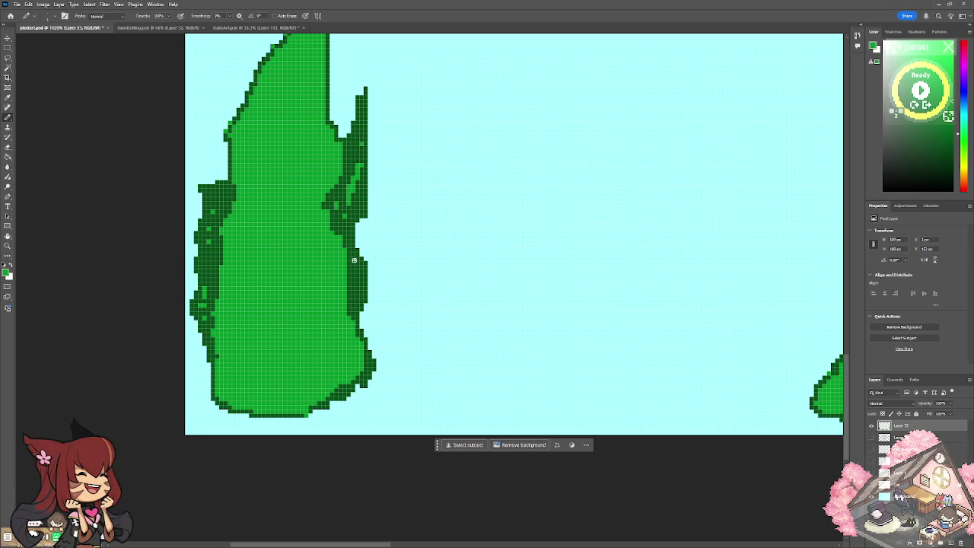
scroll(351, 304, down, 5)
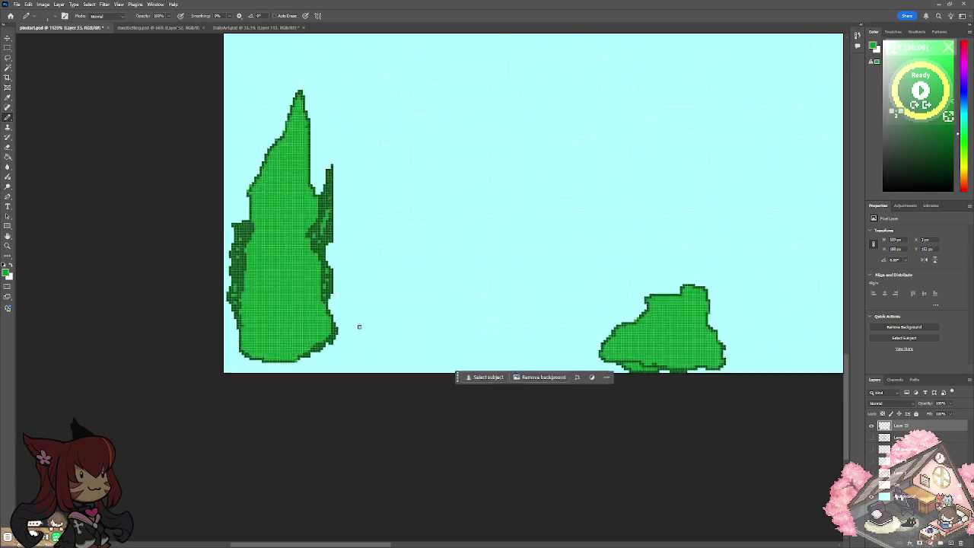
scroll(457, 297, up, 2)
scroll(386, 268, down, 4)
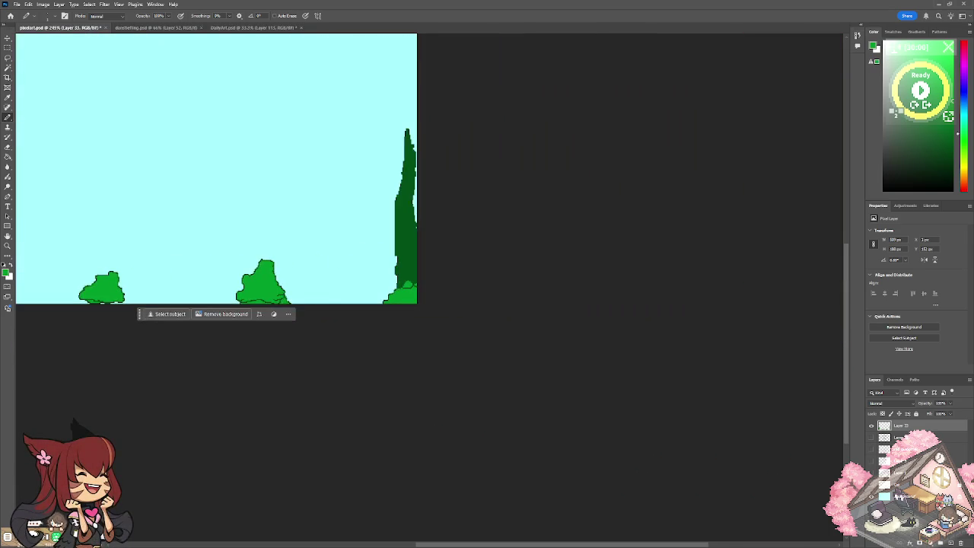
scroll(386, 268, up, 3)
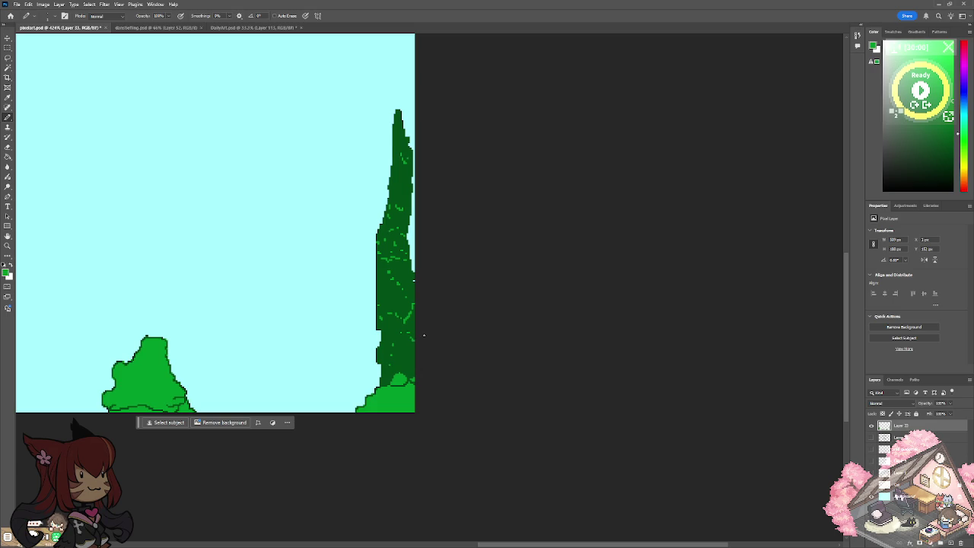
key(ctrl+minus)
scroll(462, 353, up, 3)
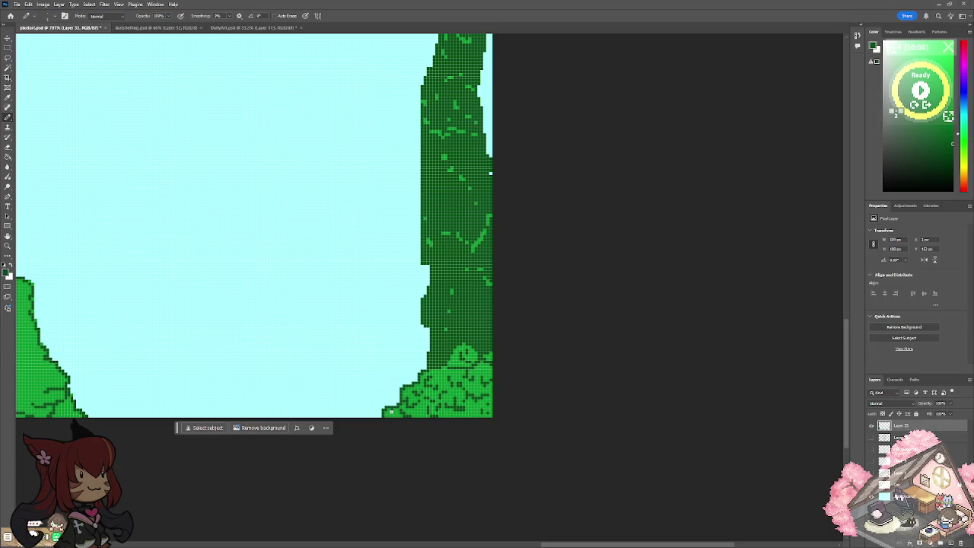
Draw dark-green leaf-clump strokes across the bush's top, middle and left bump.
scroll(399, 418, left, 5)
scroll(398, 418, left, 3)
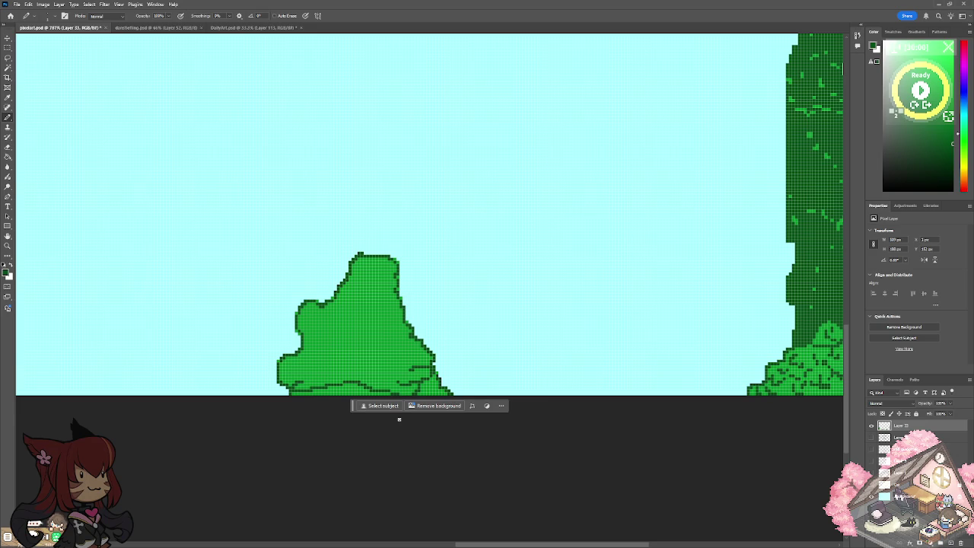
drag(383, 267, 389, 279)
drag(396, 320, 379, 320)
drag(400, 327, 385, 339)
mouse_move(347, 290)
mouse_down()
mouse_move(354, 305)
mouse_move(371, 292)
mouse_up()
mouse_move(310, 311)
mouse_down()
mouse_move(304, 318)
mouse_move(318, 323)
mouse_up()
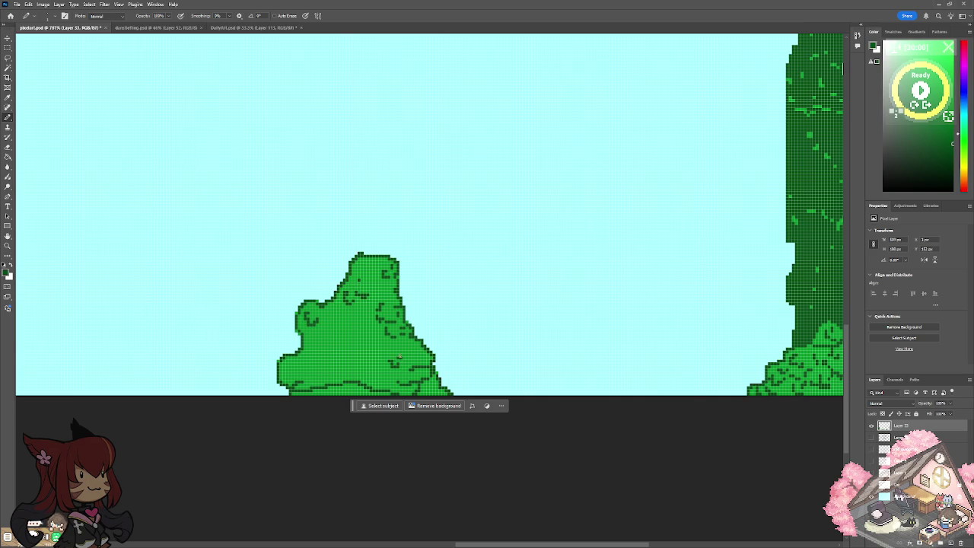
mouse_move(385, 342)
mouse_down()
mouse_move(369, 340)
mouse_move(381, 329)
mouse_up()
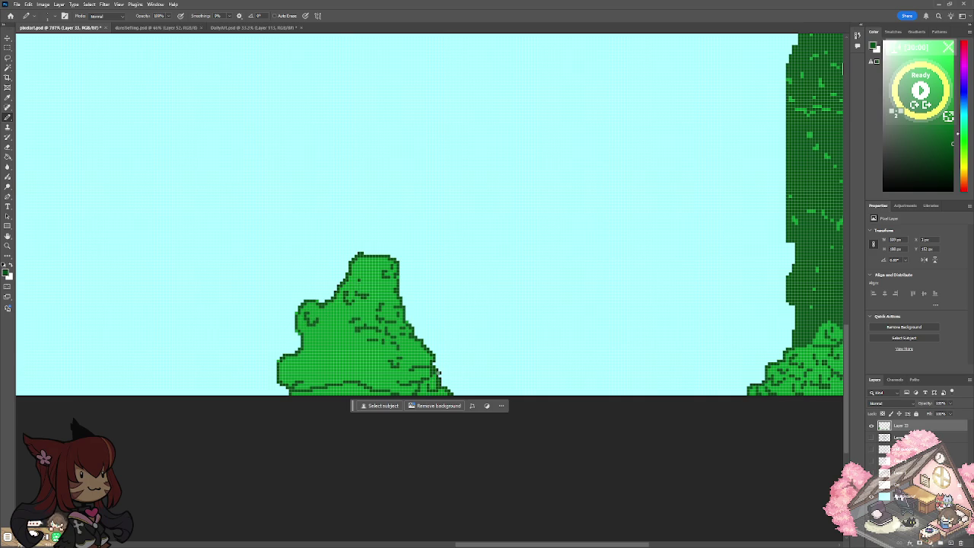
drag(362, 359, 355, 341)
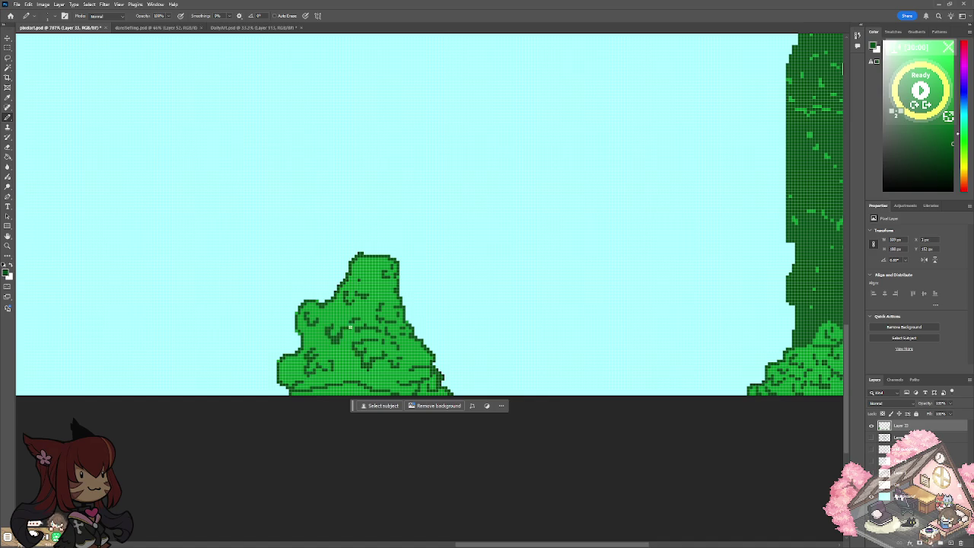
Add curved dark-green strokes through the bush's middle and lower-left.
scroll(361, 328, down, 5)
scroll(361, 329, down, 3)
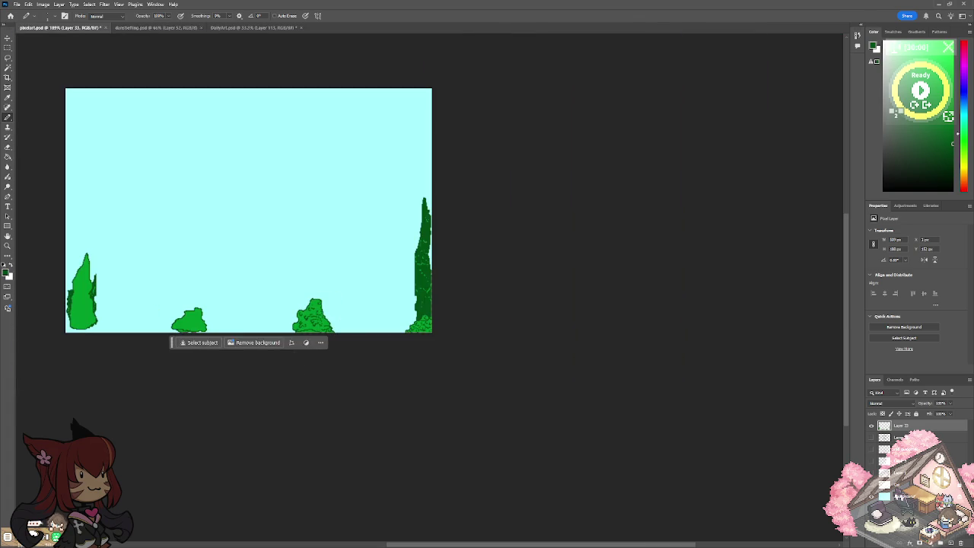
scroll(429, 350, up, 3)
scroll(429, 350, up, 3)
scroll(429, 350, up, 2)
mouse_move(430, 350)
mouse_down()
mouse_move(462, 348)
mouse_move(436, 323)
mouse_move(442, 317)
mouse_up()
mouse_move(391, 378)
mouse_down()
mouse_move(411, 399)
mouse_move(430, 387)
mouse_up()
mouse_move(406, 288)
mouse_down()
mouse_move(392, 310)
mouse_move(423, 313)
mouse_move(366, 340)
mouse_move(355, 327)
mouse_move(336, 362)
mouse_up()
click(437, 295)
mouse_move(348, 402)
mouse_down()
mouse_move(351, 417)
mouse_move(392, 411)
mouse_move(390, 423)
mouse_up()
mouse_move(300, 435)
mouse_down()
mouse_move(293, 449)
mouse_move(335, 482)
mouse_move(349, 516)
mouse_up()
Shade the bush's bottom edge, lower-right edge and right side dark green.
scroll(358, 507, down, 4)
scroll(357, 507, down, 1)
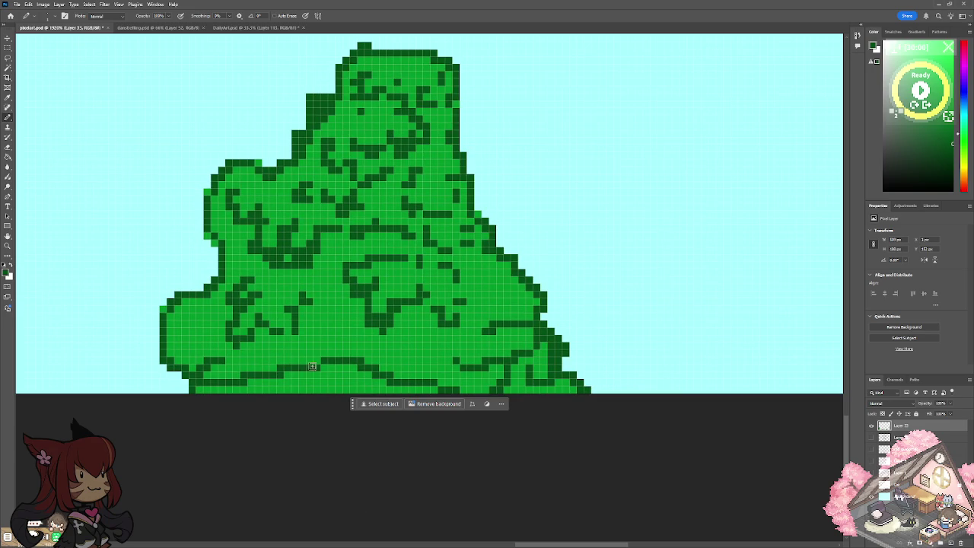
mouse_move(227, 388)
mouse_down()
mouse_move(199, 390)
mouse_move(283, 379)
mouse_move(280, 393)
mouse_move(342, 377)
mouse_move(437, 390)
mouse_up()
drag(530, 381, 555, 388)
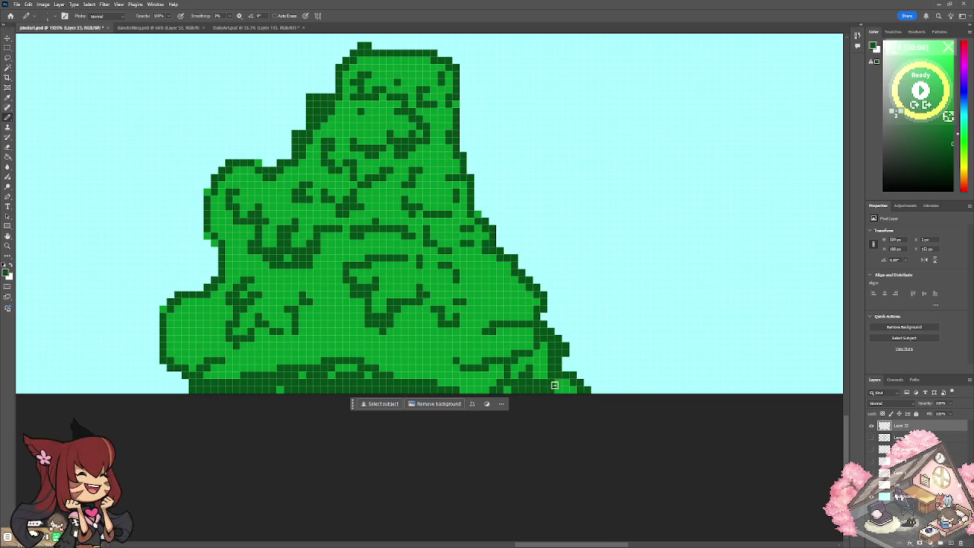
click(511, 369)
mouse_move(446, 340)
mouse_down()
mouse_move(407, 348)
mouse_move(413, 370)
mouse_move(479, 377)
mouse_move(500, 369)
mouse_move(481, 344)
mouse_up()
mouse_move(297, 333)
mouse_down()
mouse_move(283, 341)
mouse_move(346, 342)
mouse_move(370, 330)
mouse_move(371, 348)
mouse_move(385, 333)
mouse_move(301, 329)
mouse_move(237, 356)
mouse_move(198, 350)
mouse_move(172, 339)
mouse_move(192, 312)
mouse_move(200, 334)
mouse_move(217, 305)
mouse_move(199, 296)
mouse_up()
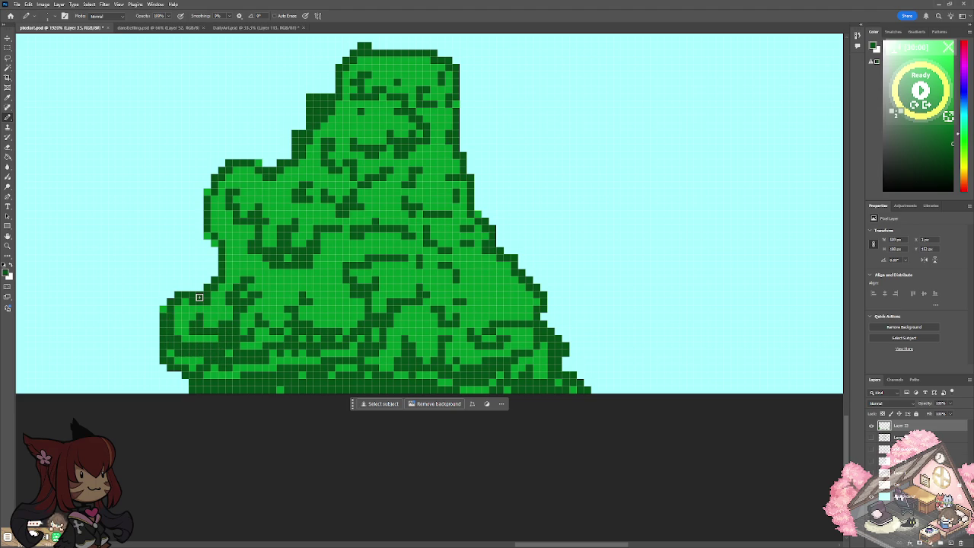
mouse_move(425, 322)
mouse_down()
mouse_move(522, 290)
mouse_move(466, 272)
mouse_move(335, 291)
mouse_move(251, 262)
mouse_move(222, 229)
mouse_up()
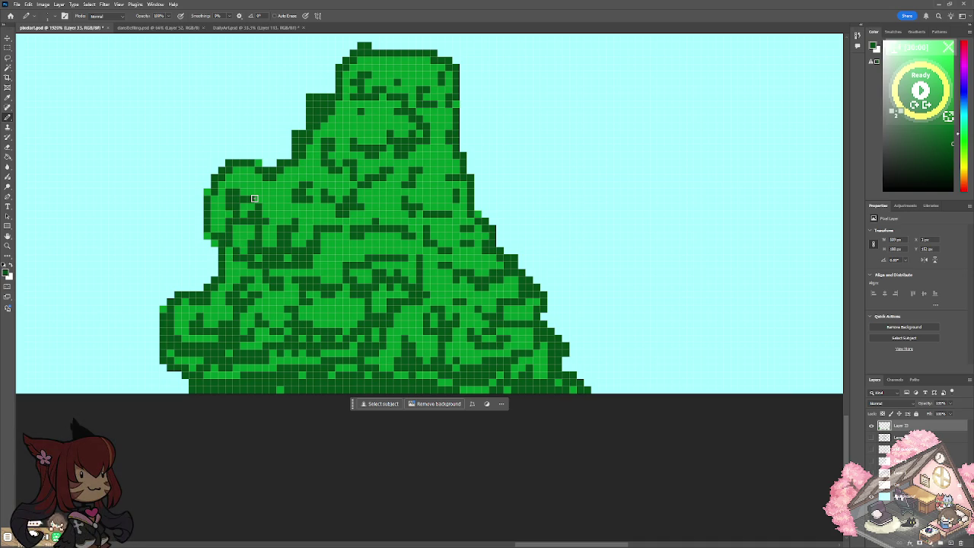
scroll(254, 198, down, 3)
Draw dark-green lines and squiggles along the foliage's bottom and lower interior.
scroll(254, 198, down, 2)
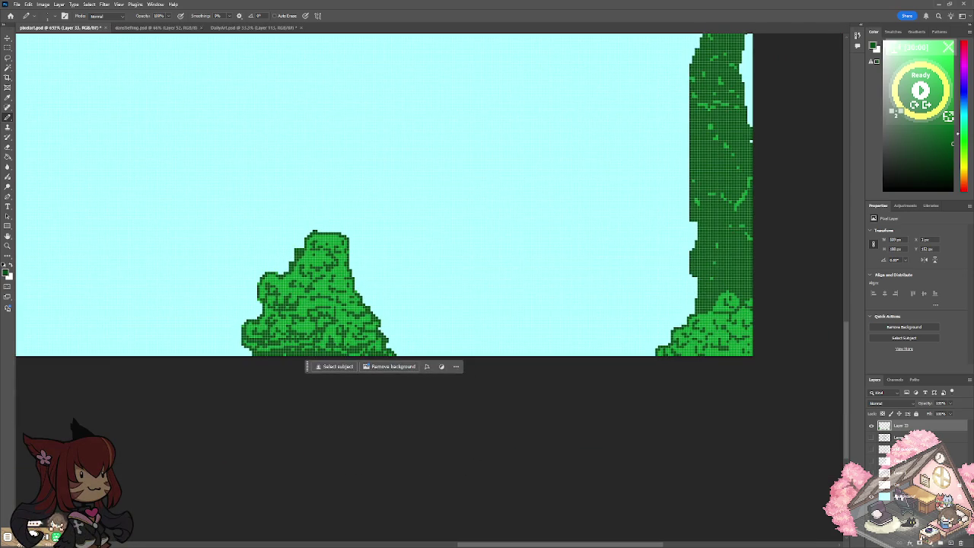
scroll(430, 194, left, 1)
scroll(430, 194, left, 4)
scroll(224, 255, up, 1)
scroll(224, 255, up, 2)
mouse_move(201, 384)
mouse_down()
mouse_move(229, 397)
mouse_move(410, 399)
mouse_move(293, 398)
mouse_up()
mouse_move(164, 380)
mouse_down()
mouse_move(152, 393)
mouse_move(185, 397)
mouse_up()
mouse_move(183, 333)
mouse_down()
mouse_move(181, 367)
mouse_move(217, 359)
mouse_move(150, 343)
mouse_move(167, 329)
mouse_up()
drag(216, 357, 235, 360)
mouse_move(207, 328)
mouse_down()
mouse_move(206, 350)
mouse_move(179, 311)
mouse_up()
mouse_move(235, 357)
mouse_down()
mouse_move(260, 380)
mouse_move(333, 385)
mouse_move(363, 377)
mouse_move(347, 374)
mouse_move(397, 327)
mouse_up()
mouse_move(380, 365)
mouse_down()
mouse_move(406, 388)
mouse_move(395, 344)
mouse_up()
mouse_move(307, 317)
mouse_down()
mouse_move(286, 343)
mouse_move(359, 340)
mouse_up()
Add dark-green strokes across the foliage's middle and upper parts.
mouse_move(277, 327)
mouse_down()
mouse_move(243, 349)
mouse_move(256, 318)
mouse_move(300, 335)
mouse_up()
mouse_move(272, 299)
mouse_down()
mouse_move(228, 312)
mouse_move(223, 286)
mouse_move(199, 286)
mouse_move(193, 301)
mouse_up()
mouse_move(268, 280)
mouse_down()
mouse_move(265, 295)
mouse_move(315, 314)
mouse_move(372, 312)
mouse_move(377, 272)
mouse_move(341, 308)
mouse_up()
drag(350, 274, 355, 312)
mouse_move(304, 268)
mouse_down()
mouse_move(286, 302)
mouse_move(314, 308)
mouse_up()
mouse_move(326, 268)
mouse_down()
mouse_move(315, 295)
mouse_move(252, 288)
mouse_move(283, 247)
mouse_move(279, 226)
mouse_up()
scroll(278, 227, down, 5)
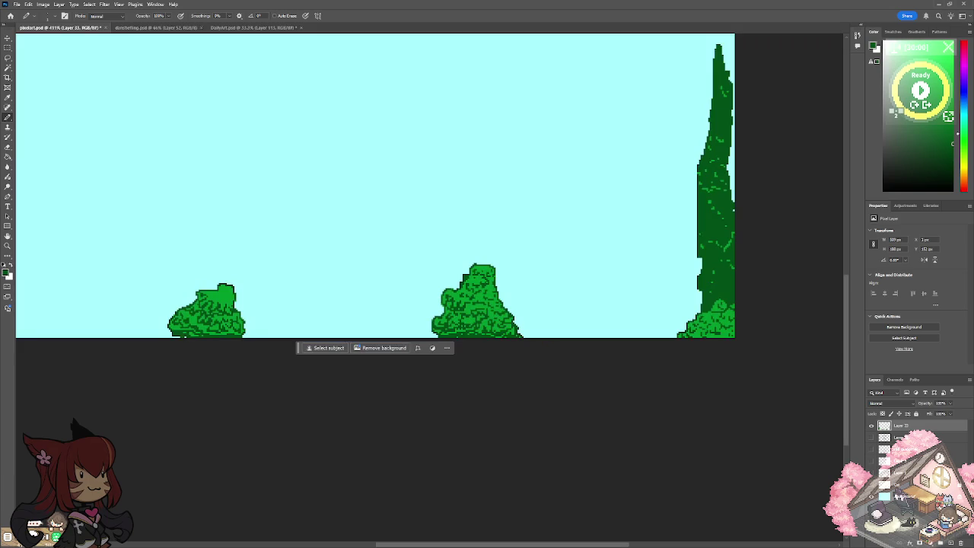
scroll(479, 304, up, 5)
mouse_move(238, 356)
mouse_down()
mouse_move(315, 426)
mouse_move(354, 436)
mouse_move(418, 420)
mouse_move(455, 427)
mouse_up()
mouse_move(379, 262)
mouse_down()
mouse_move(394, 266)
mouse_move(438, 207)
mouse_up()
drag(372, 242, 356, 241)
Shade and outline the left tree's lower-left in dark green, then show the house line art.
scroll(355, 241, down, 5)
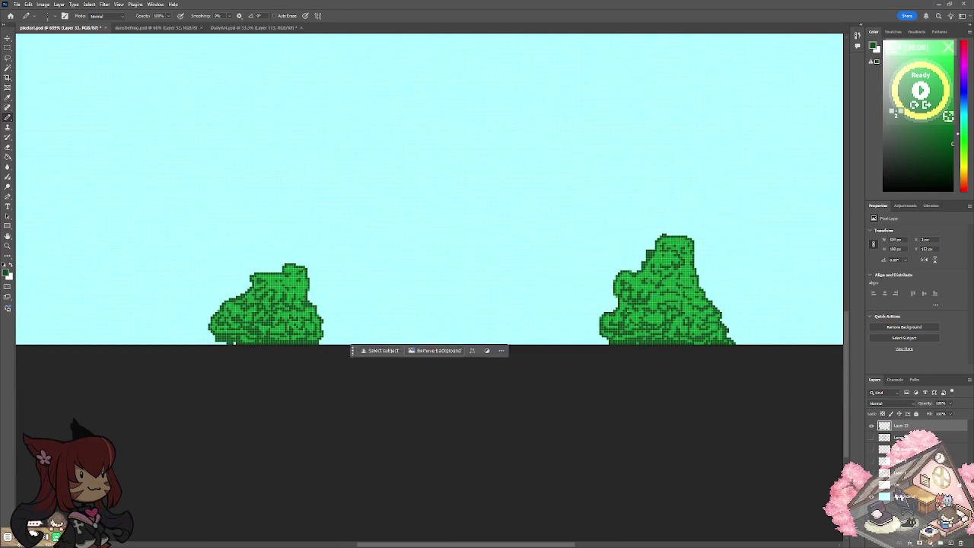
scroll(301, 340, down, 3)
scroll(221, 312, up, 1)
scroll(221, 312, up, 3)
scroll(221, 320, up, 3)
scroll(266, 387, up, 1)
mouse_move(266, 387)
mouse_down()
mouse_move(273, 415)
mouse_move(265, 407)
mouse_up()
drag(250, 425, 229, 438)
mouse_move(154, 431)
mouse_down()
mouse_move(166, 449)
mouse_move(222, 451)
mouse_move(288, 411)
mouse_move(295, 384)
mouse_move(266, 402)
mouse_move(183, 416)
mouse_move(163, 405)
mouse_move(159, 378)
mouse_move(161, 417)
mouse_move(192, 437)
mouse_move(221, 436)
mouse_up()
drag(197, 401, 225, 400)
drag(169, 396, 175, 366)
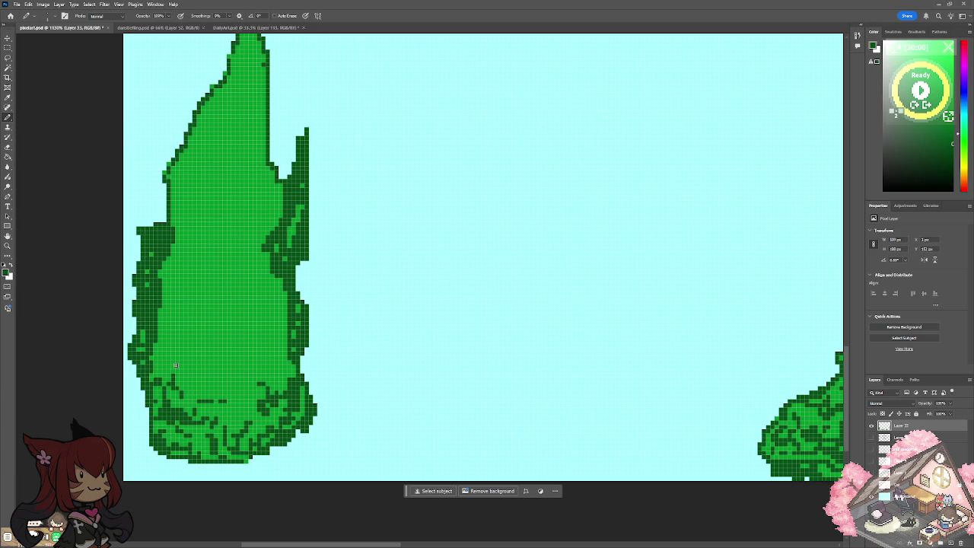
alt+scroll(175, 366, down, 3)
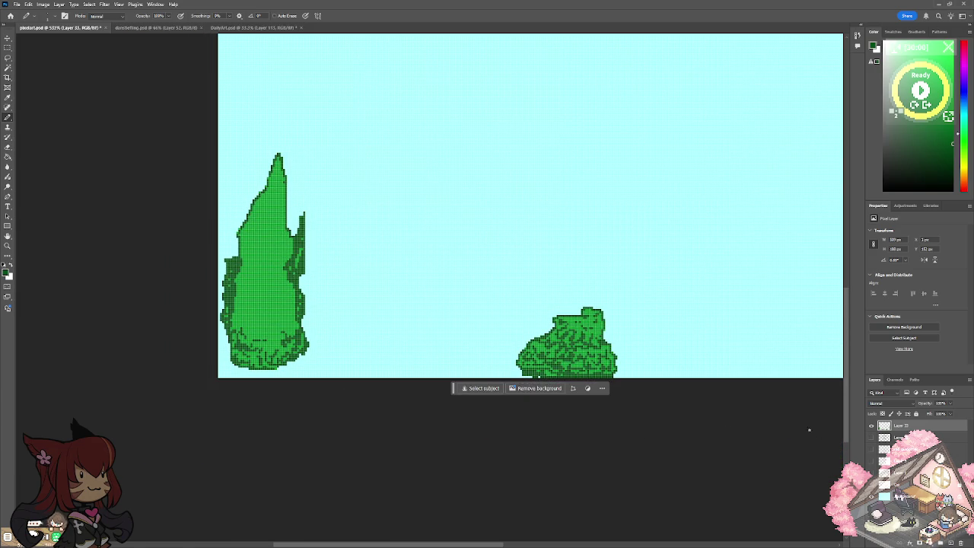
click(871, 439)
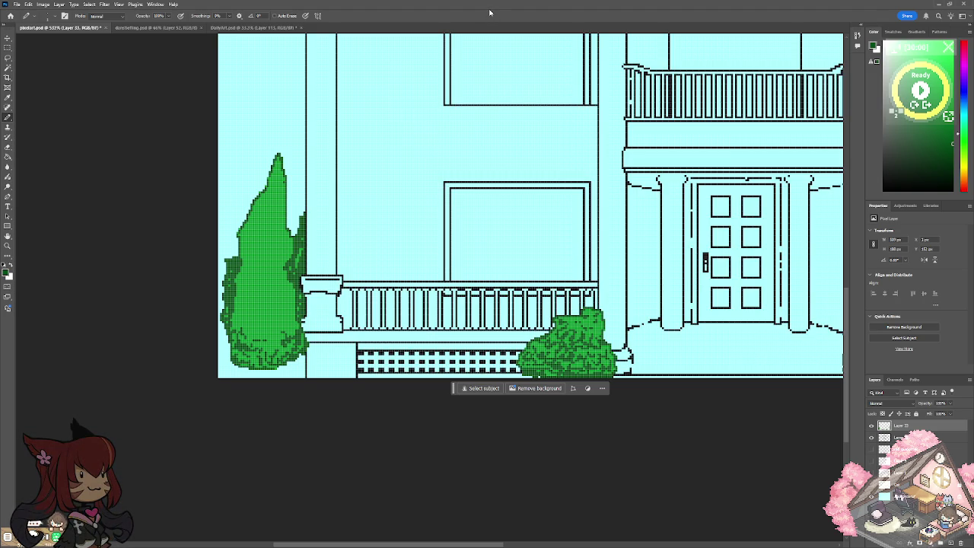
Zoom in on the left cypress and shade its lower body with dark green pencil strokes.
key(ctrl+minus)
key(ctrl+minus)
key(ctrl+minus)
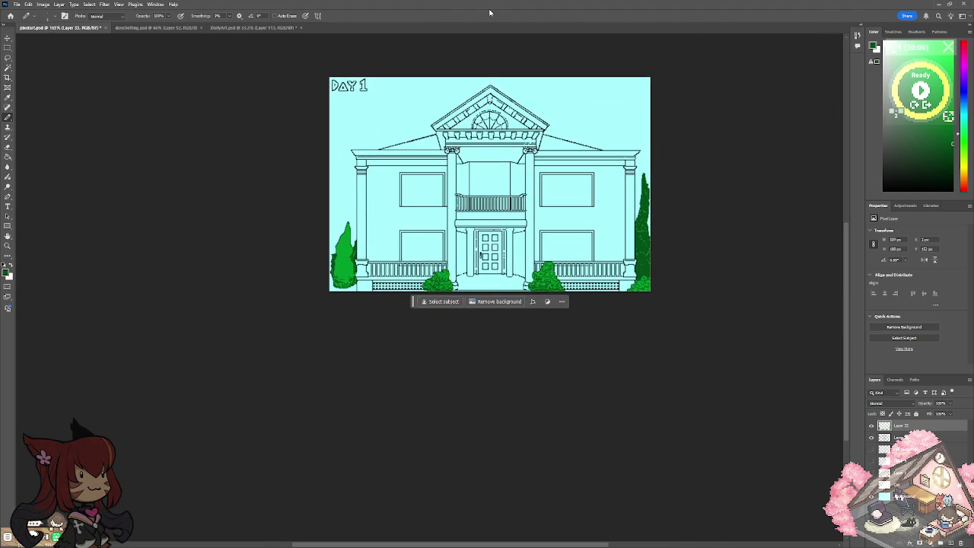
key(ctrl+plus)
key(ctrl+plus)
key(ctrl+plus)
key(ctrl+plus)
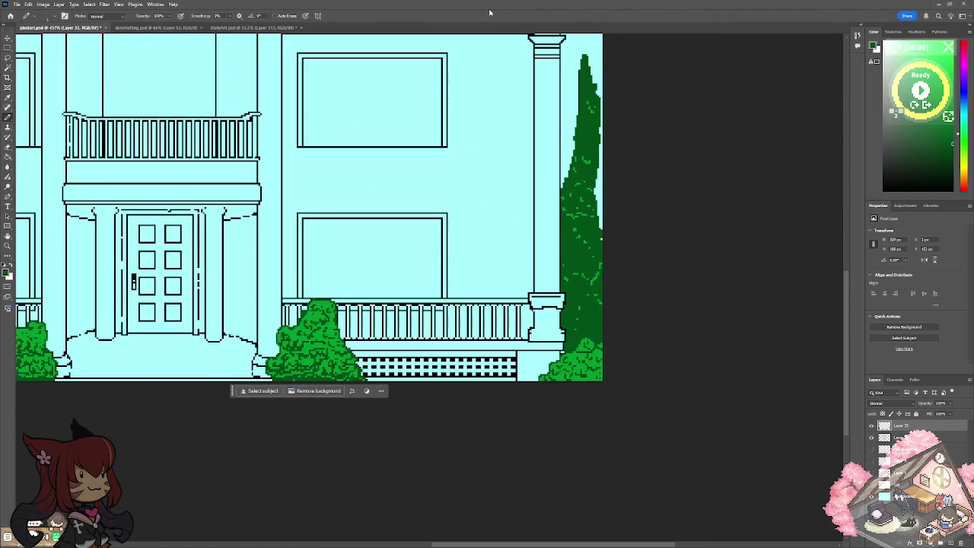
key(ctrl+plus)
key(ctrl+plus)
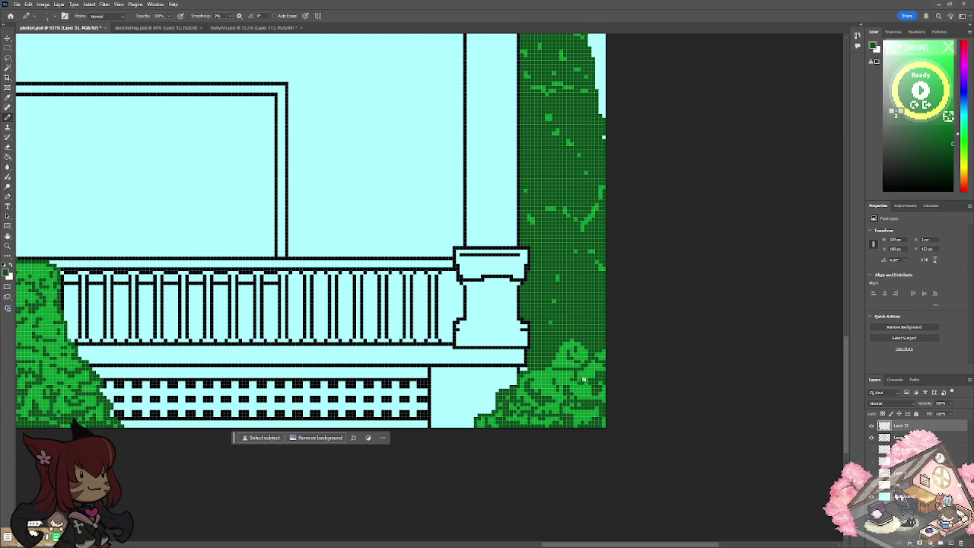
scroll(576, 381, down, 3)
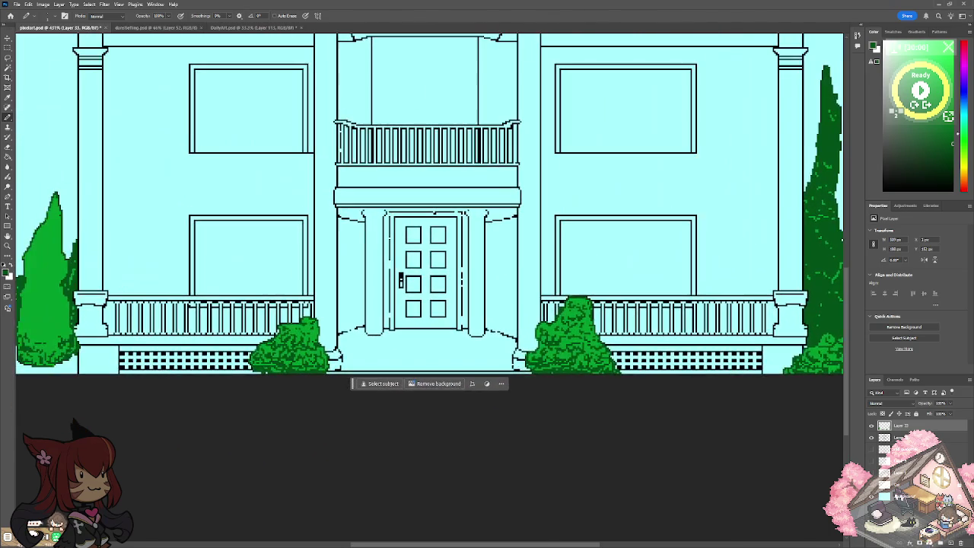
drag(411, 258, 723, 259)
scroll(337, 400, up, 3)
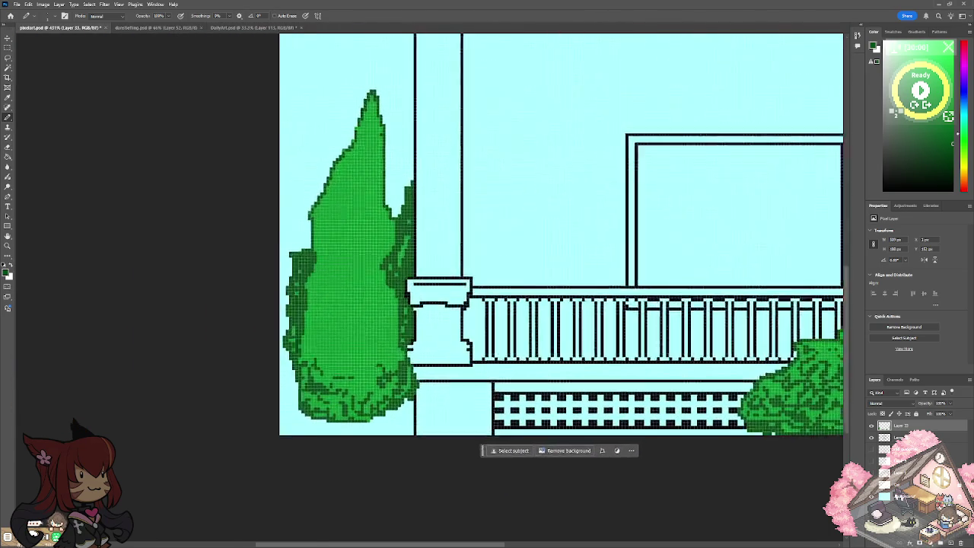
drag(337, 400, 362, 396)
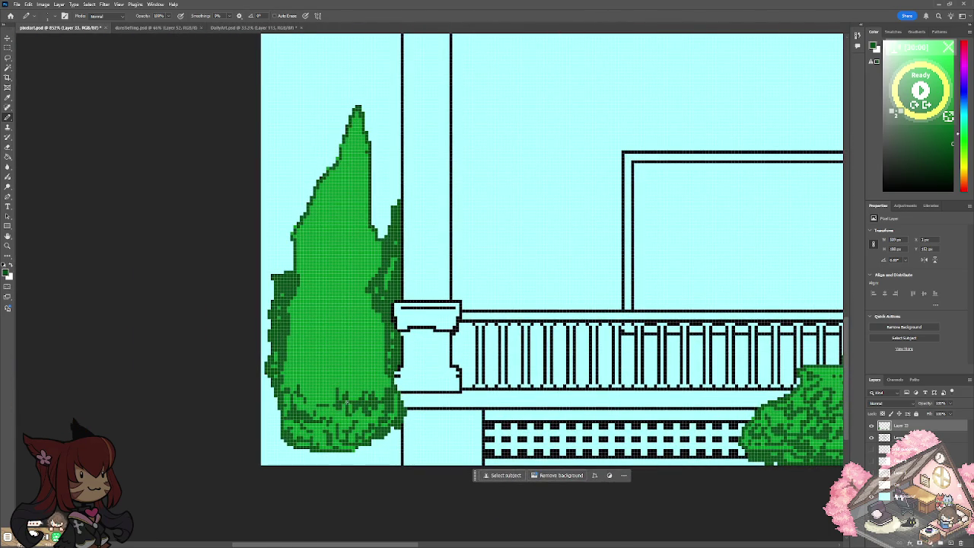
drag(321, 443, 305, 436)
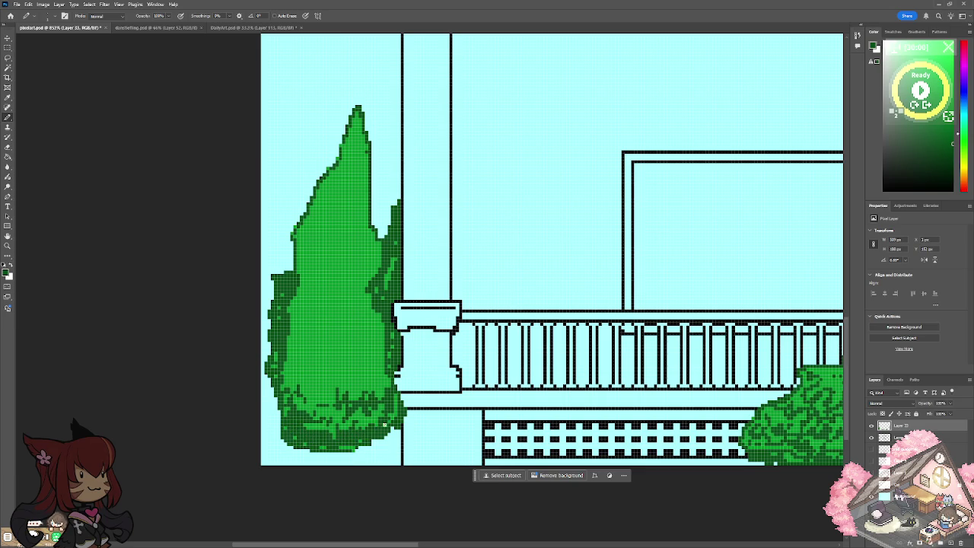
drag(363, 421, 322, 415)
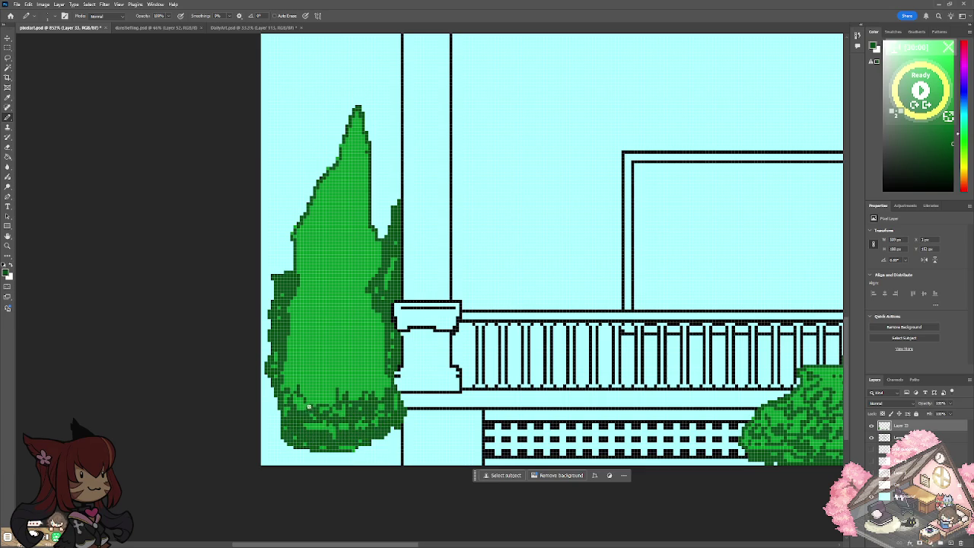
drag(286, 370, 323, 389)
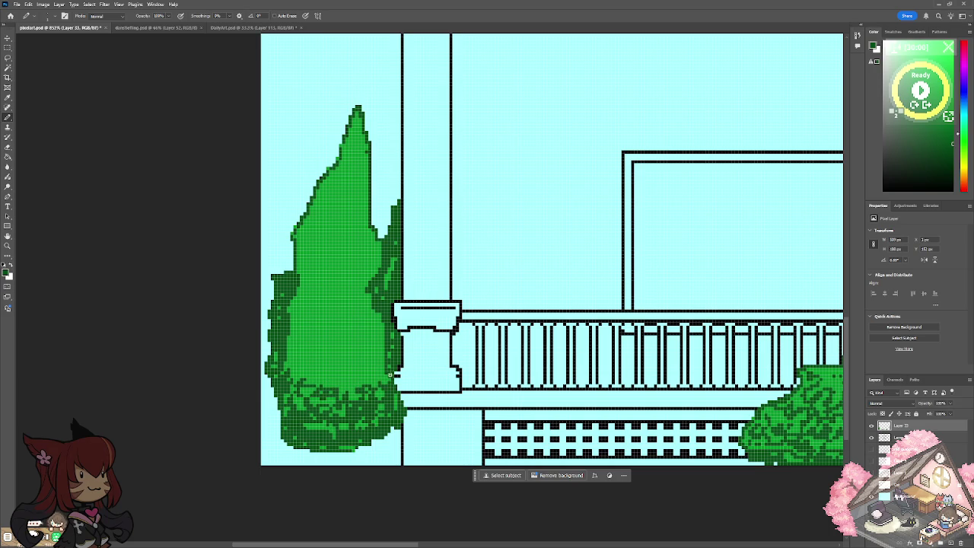
mouse_move(304, 369)
mouse_down()
mouse_move(333, 375)
mouse_move(382, 359)
mouse_move(333, 378)
mouse_move(306, 368)
mouse_up()
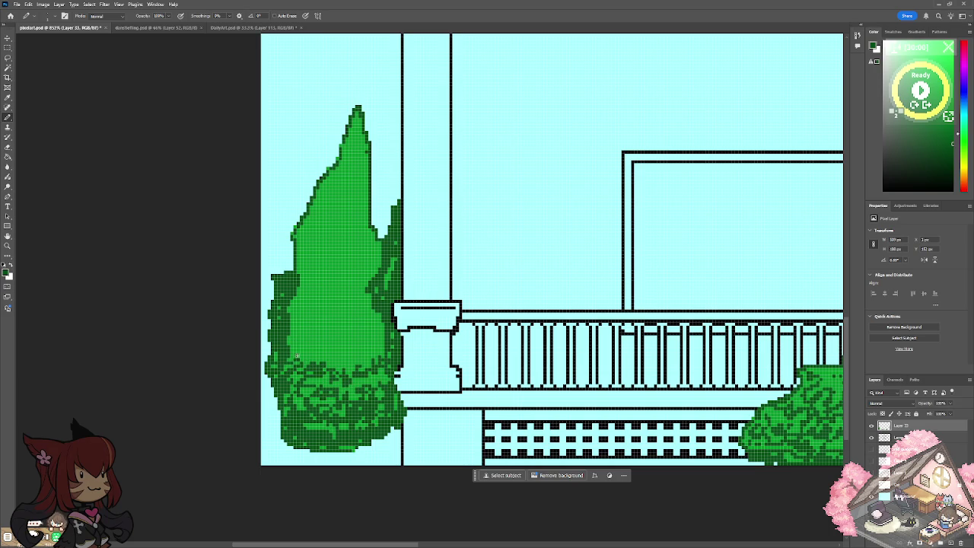
Add dark green shading through the cypress's middle band and upper foliage.
mouse_move(364, 350)
mouse_down()
mouse_move(336, 358)
mouse_move(312, 347)
mouse_move(298, 318)
mouse_move(350, 342)
mouse_move(367, 337)
mouse_up()
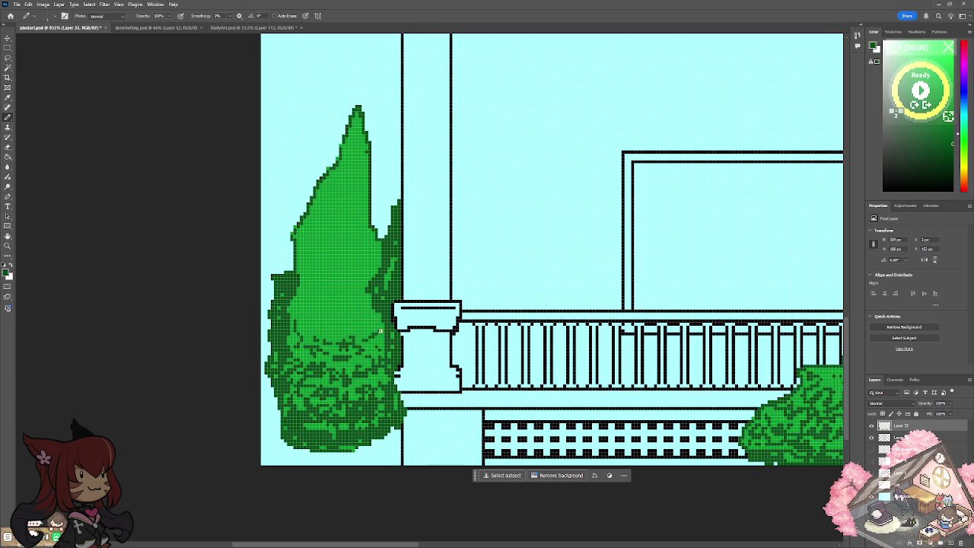
mouse_move(300, 310)
mouse_down()
mouse_move(341, 329)
mouse_move(372, 324)
mouse_move(322, 329)
mouse_up()
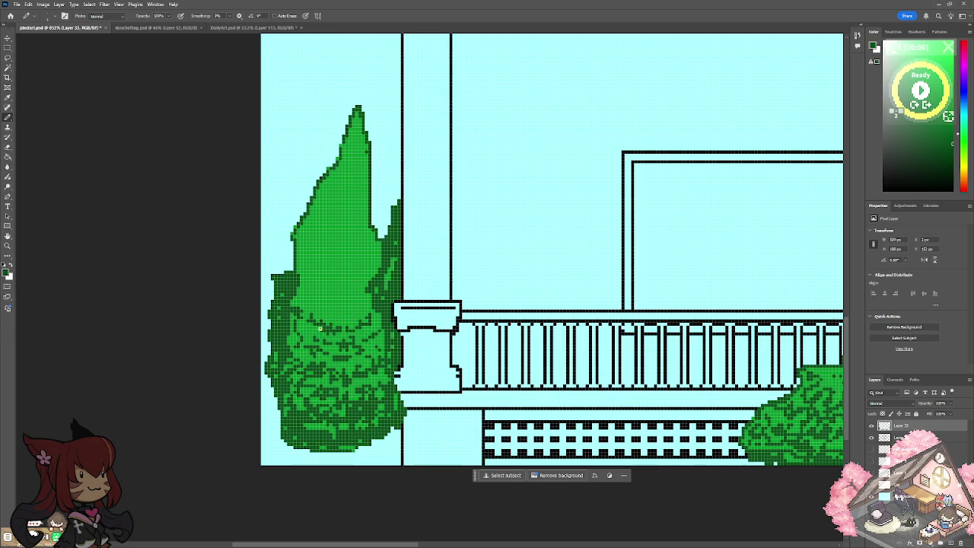
click(381, 311)
scroll(340, 311, down, 5)
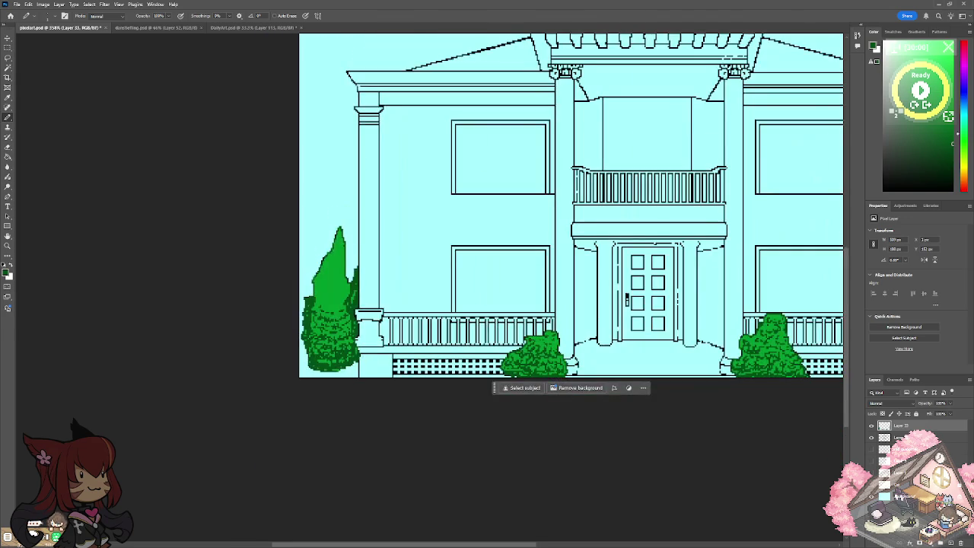
scroll(402, 206, up, 1)
scroll(401, 205, up, 3)
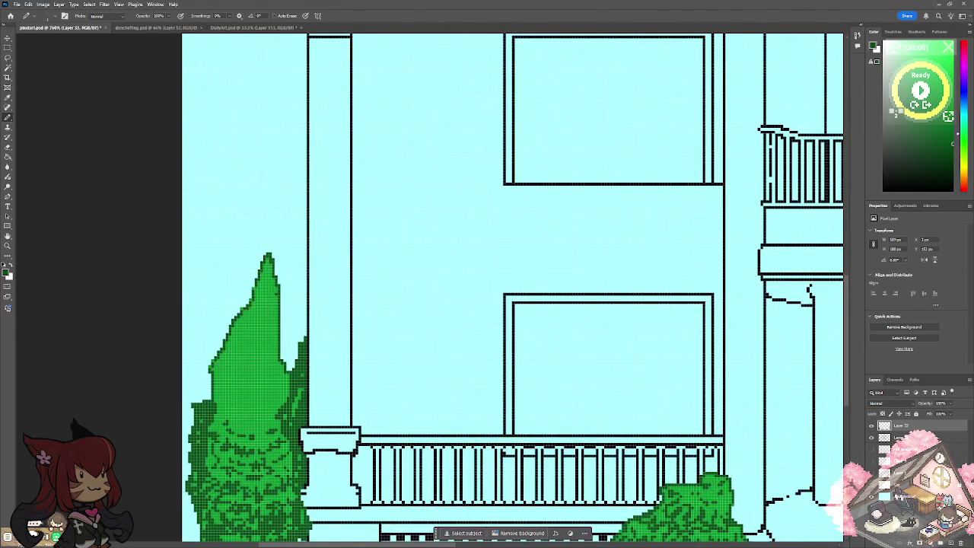
mouse_move(225, 408)
mouse_down()
mouse_move(236, 421)
mouse_move(282, 389)
mouse_move(262, 404)
mouse_move(234, 403)
mouse_up()
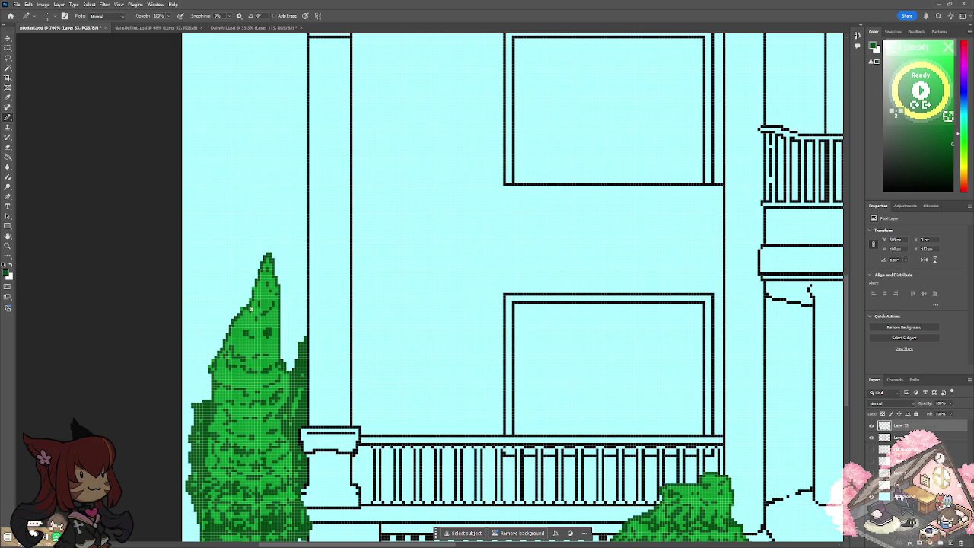
scroll(249, 308, down, 3)
scroll(250, 308, down, 3)
scroll(433, 194, up, 2)
scroll(433, 194, up, 1)
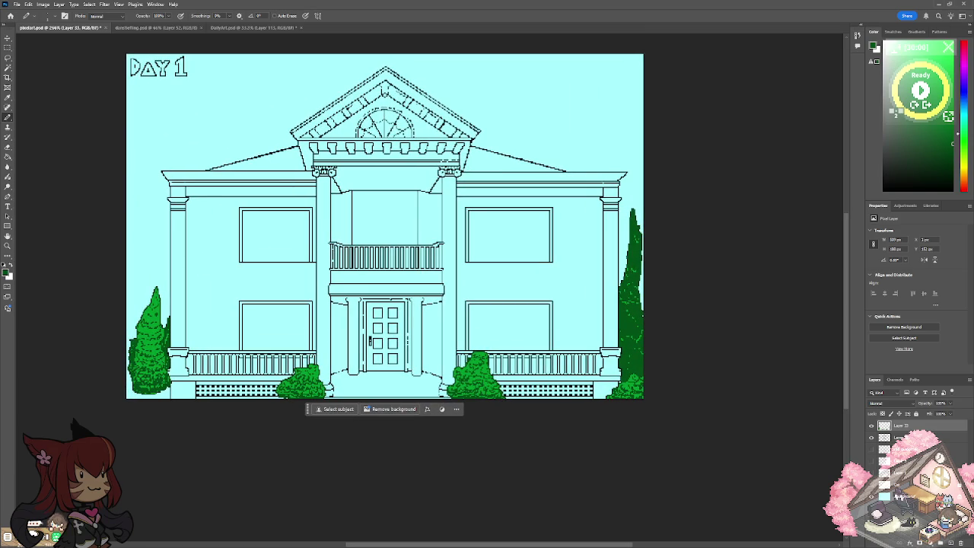
Sample the brighter green #00992b from the left tree as the foreground colour.
scroll(319, 304, up, 1)
scroll(320, 304, up, 1)
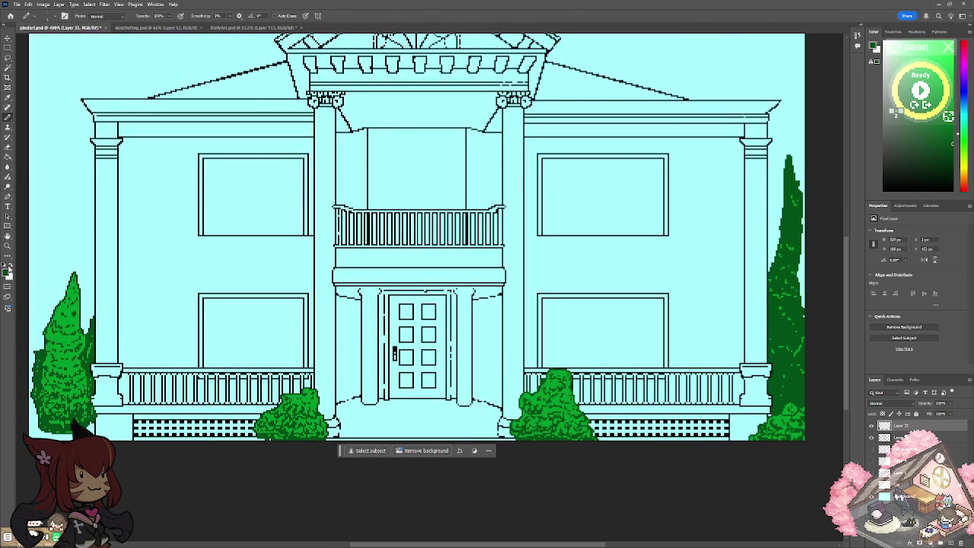
click(8, 272)
click(72, 313)
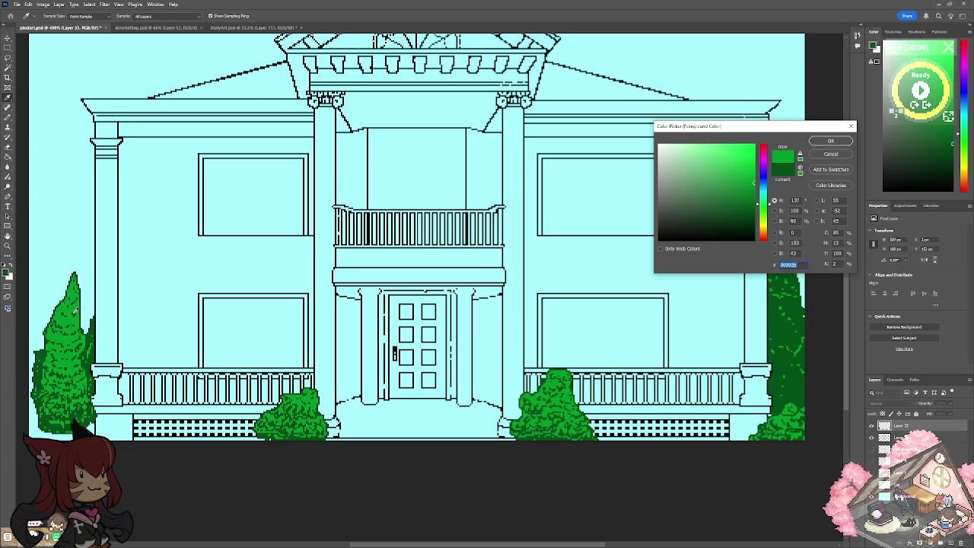
click(820, 138)
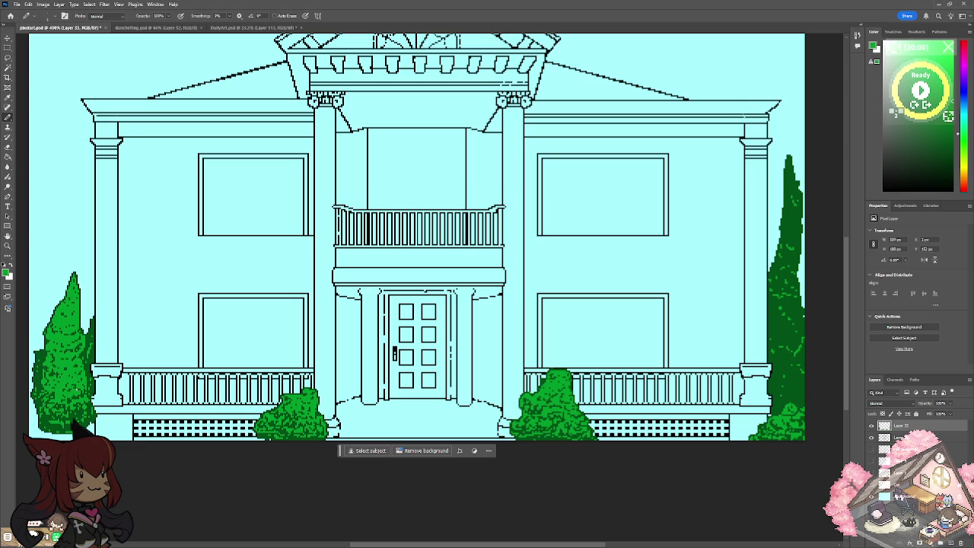
scroll(76, 390, down, 3)
scroll(77, 390, down, 2)
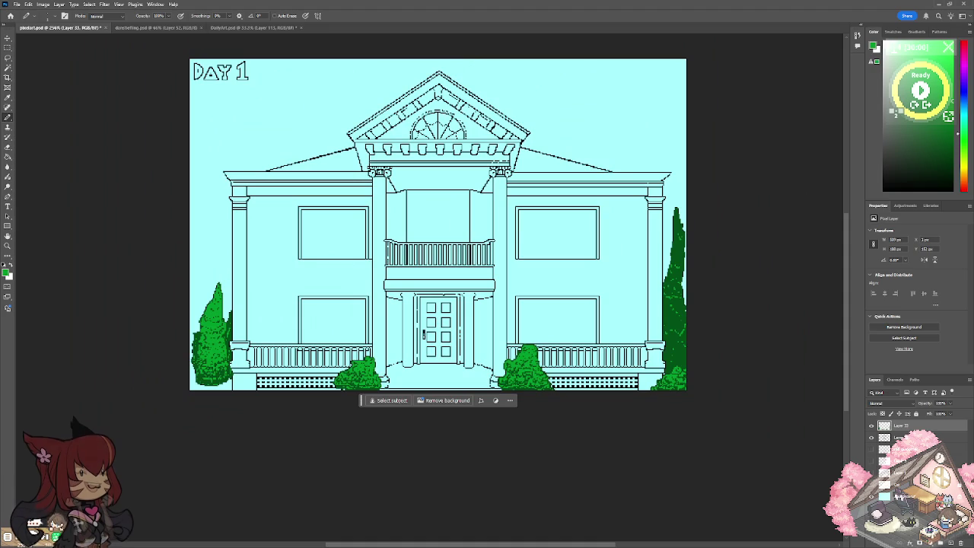
scroll(260, 342, up, 2)
scroll(261, 342, up, 3)
scroll(261, 342, down, 1)
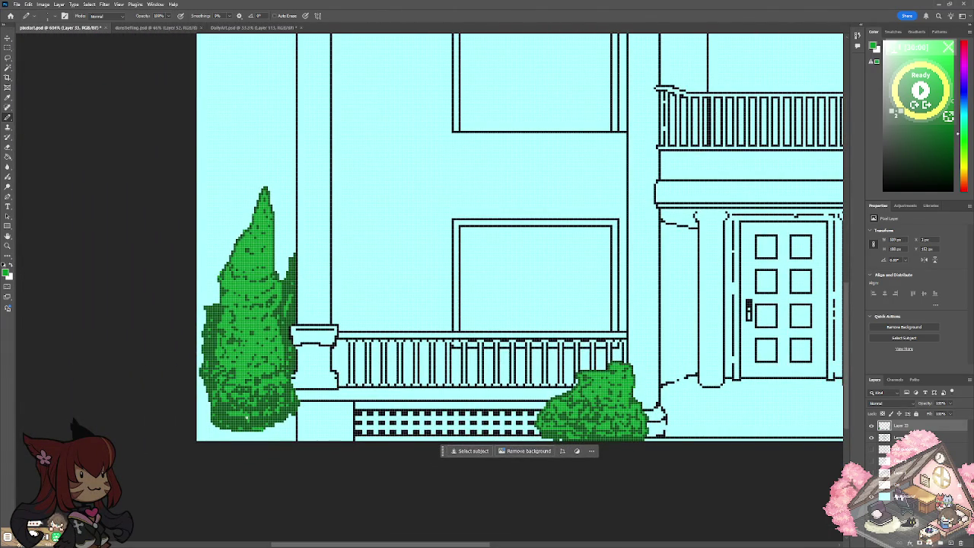
Sample darker green #005017 and paint the tree's bottom-right edge, left edge and bottom-left corner.
click(8, 271)
click(248, 422)
click(820, 143)
mouse_move(269, 431)
mouse_down()
mouse_move(292, 436)
mouse_move(198, 431)
mouse_move(201, 341)
mouse_up()
drag(200, 306, 196, 348)
drag(199, 431, 205, 435)
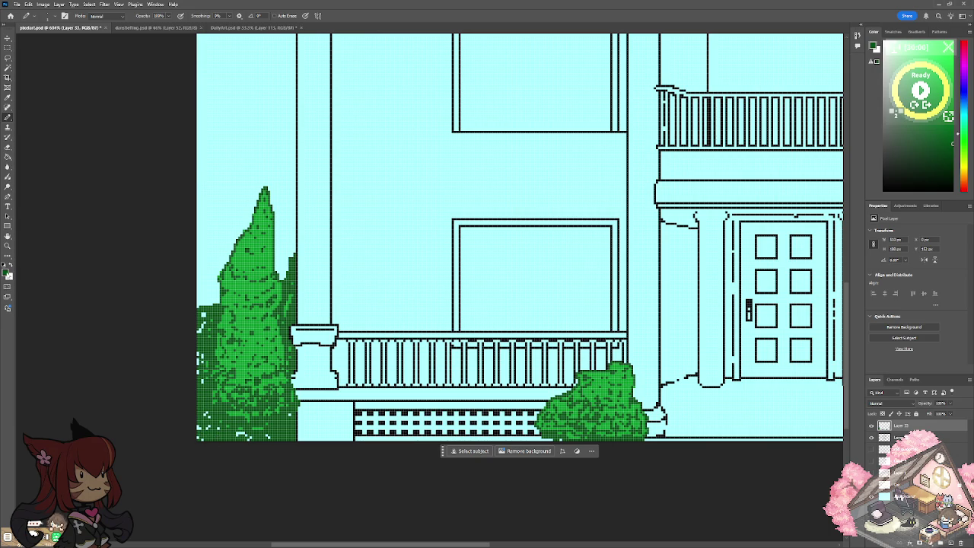
Switch the foreground colour back to the brighter green #00992b.
click(8, 271)
click(250, 320)
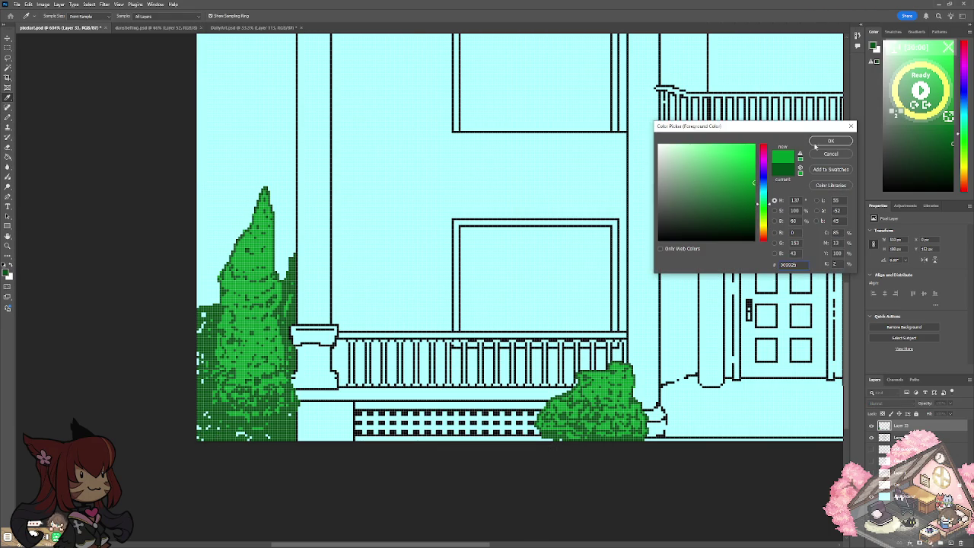
click(814, 140)
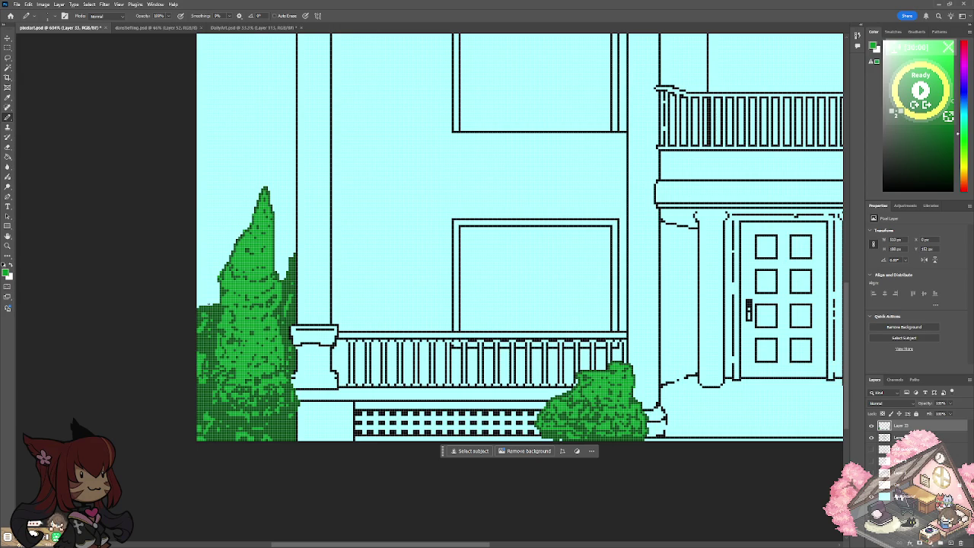
scroll(465, 279, down, 3)
scroll(465, 279, down, 2)
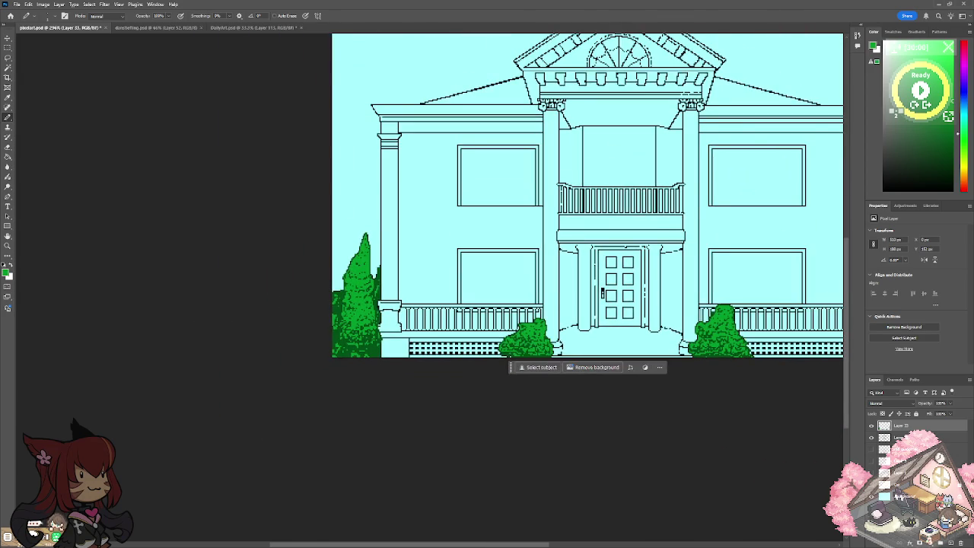
Paint a vertical dark shading stroke down the right edge of the left porch tree.
scroll(487, 206, right, 5)
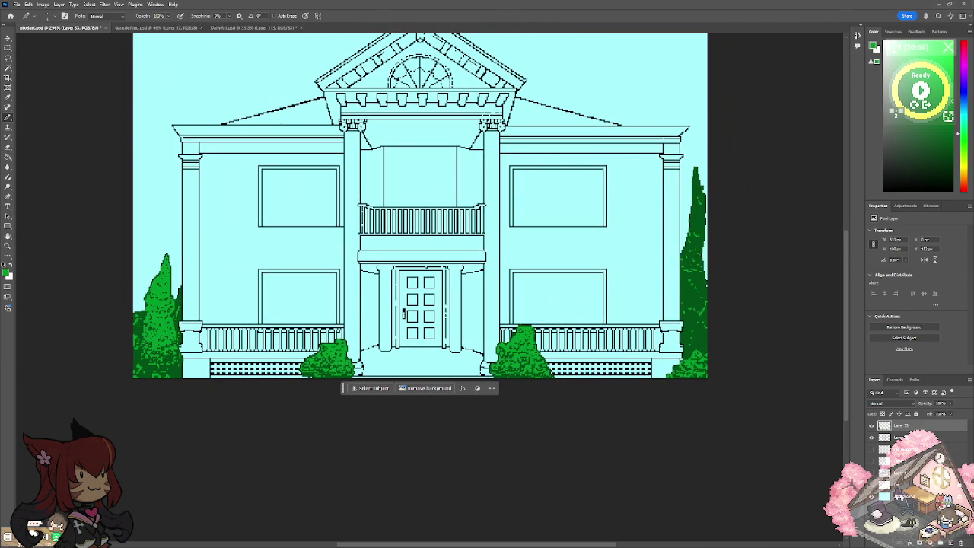
scroll(404, 312, up, 2)
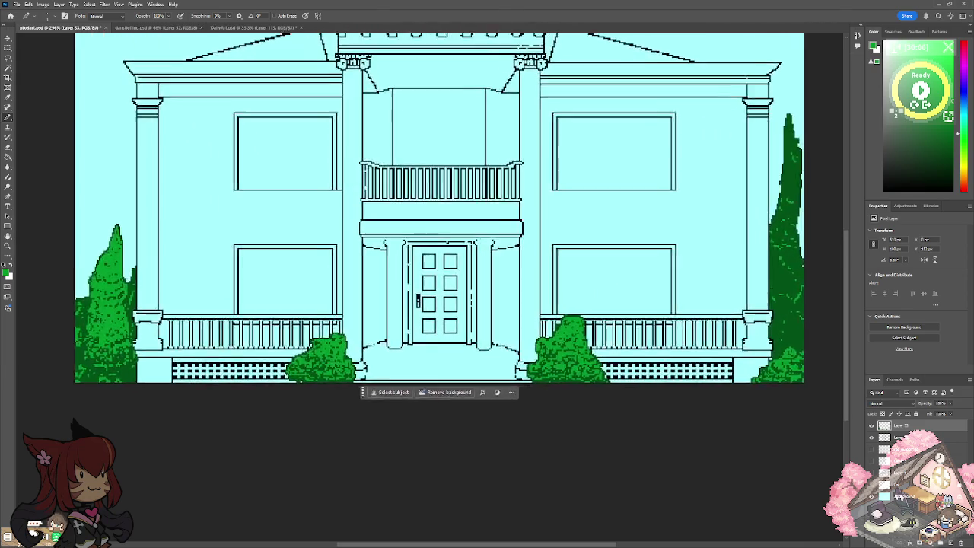
scroll(458, 285, left, 1)
scroll(480, 198, left, 3)
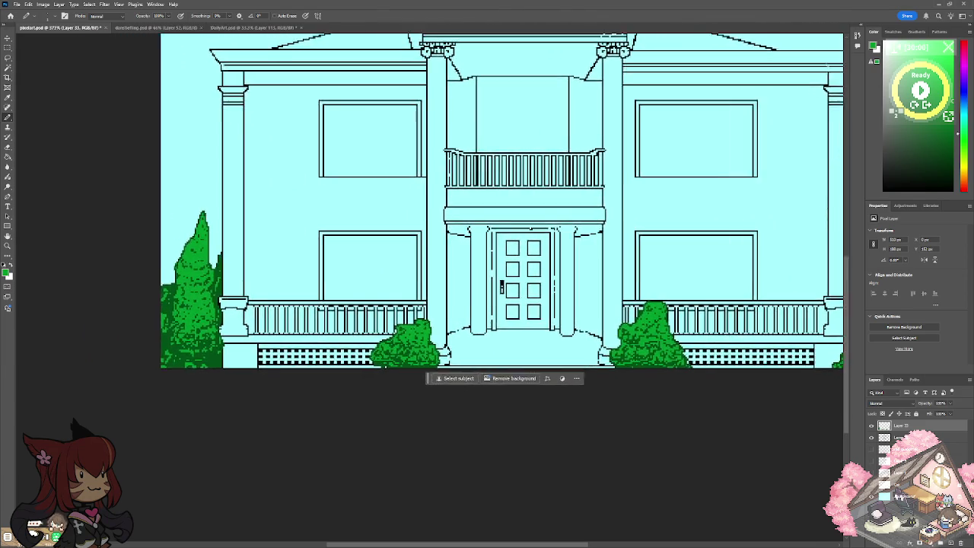
scroll(403, 321, up, 3)
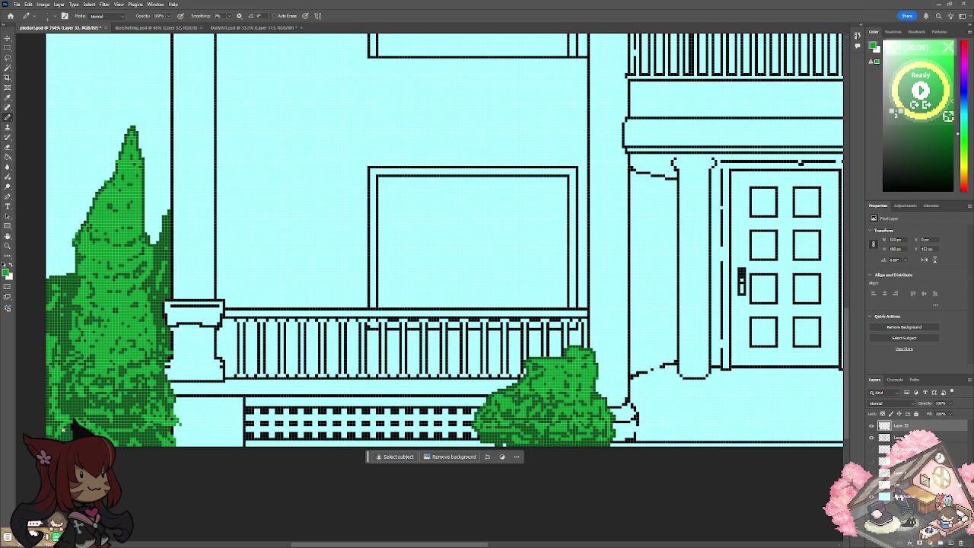
scroll(289, 307, down, 2)
scroll(290, 307, down, 2)
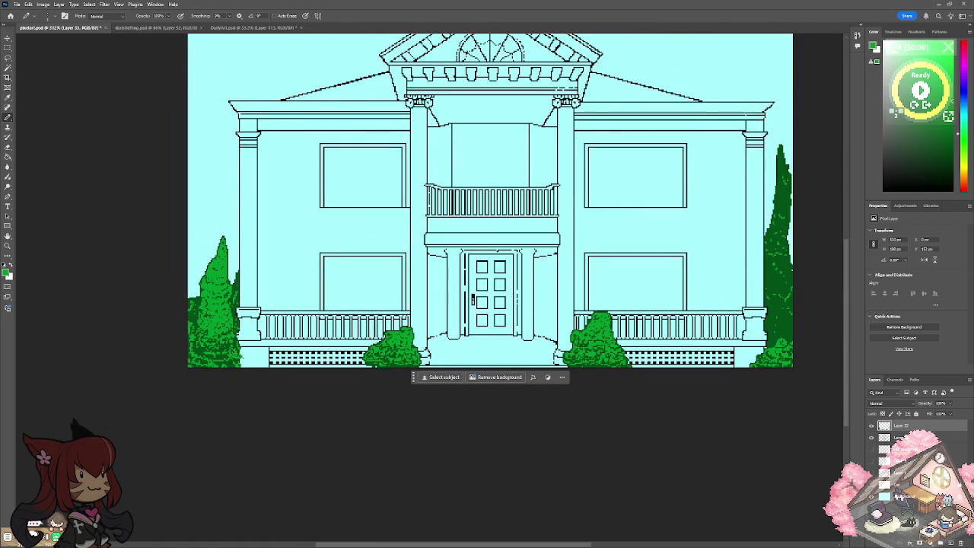
scroll(290, 258, up, 2)
scroll(290, 259, up, 1)
drag(94, 220, 101, 307)
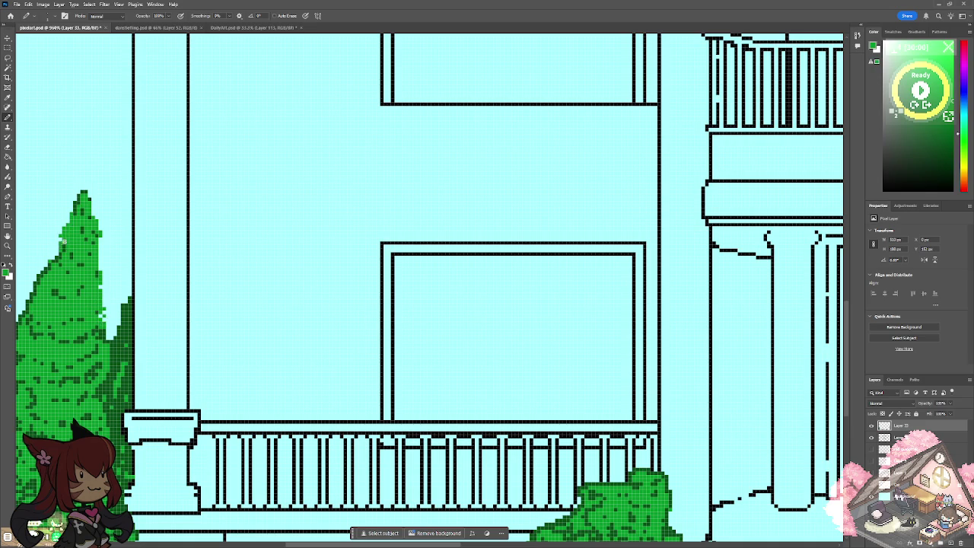
drag(34, 308, 283, 255)
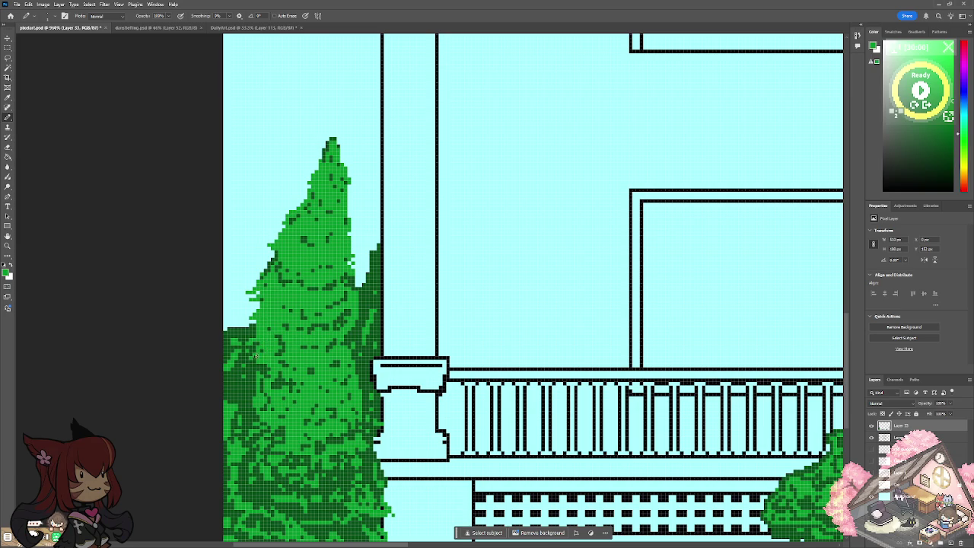
scroll(253, 370, down, 5)
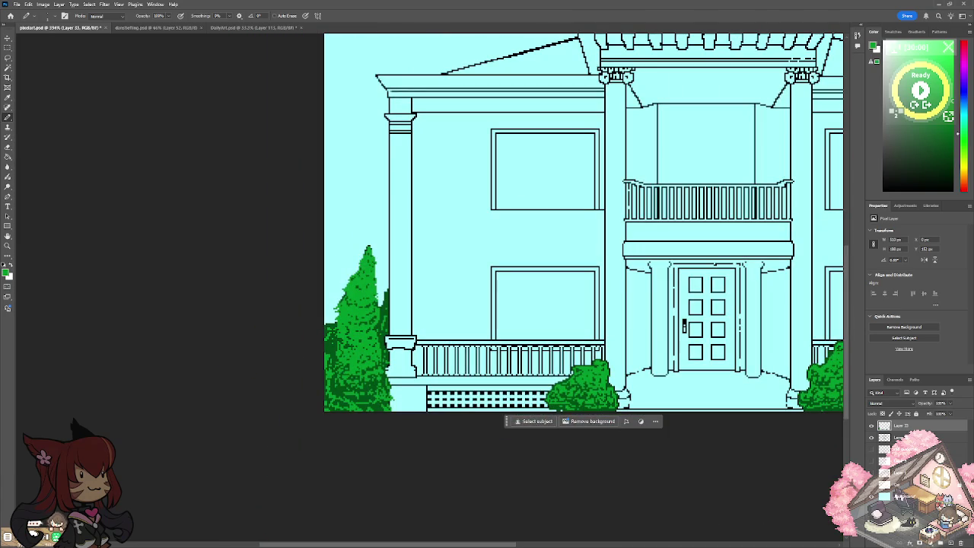
scroll(650, 384, down, 3)
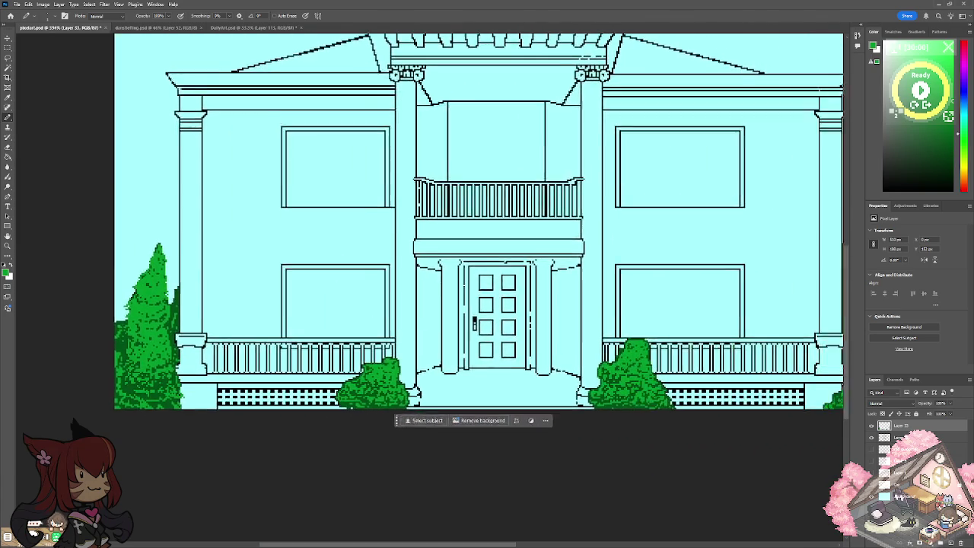
scroll(650, 385, up, 5)
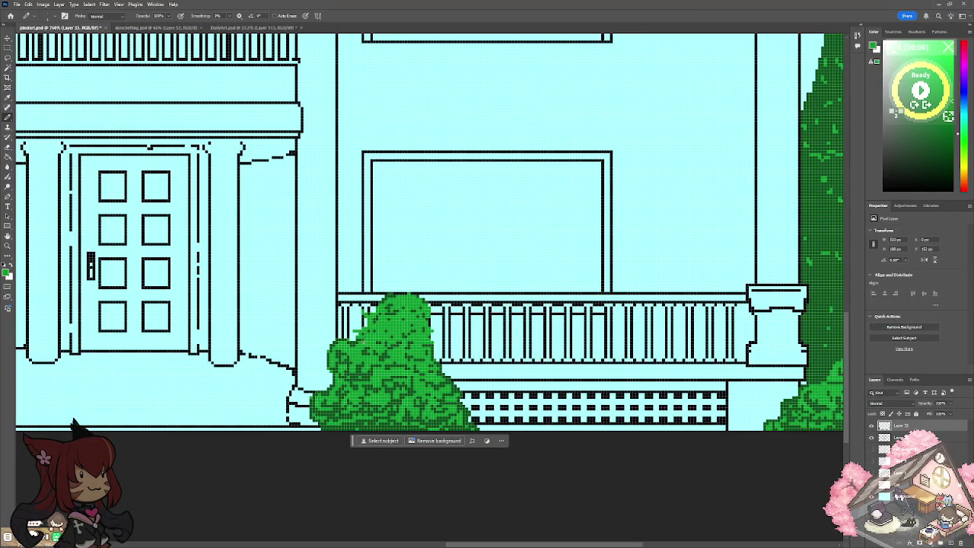
Extend the tree's left edge and widen the left door-side bush down to the ground.
mouse_move(329, 350)
mouse_down()
mouse_move(335, 373)
mouse_move(311, 415)
mouse_up()
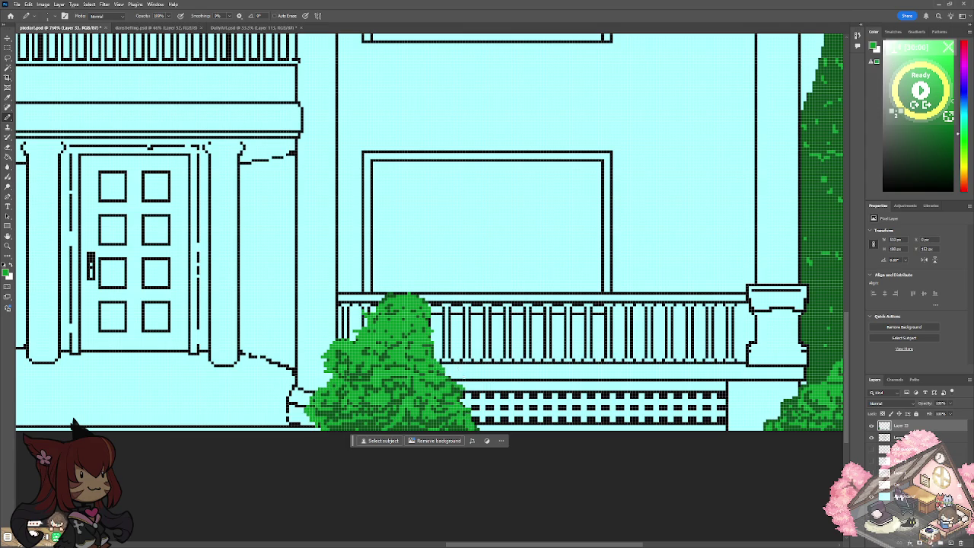
scroll(437, 347, down, 3)
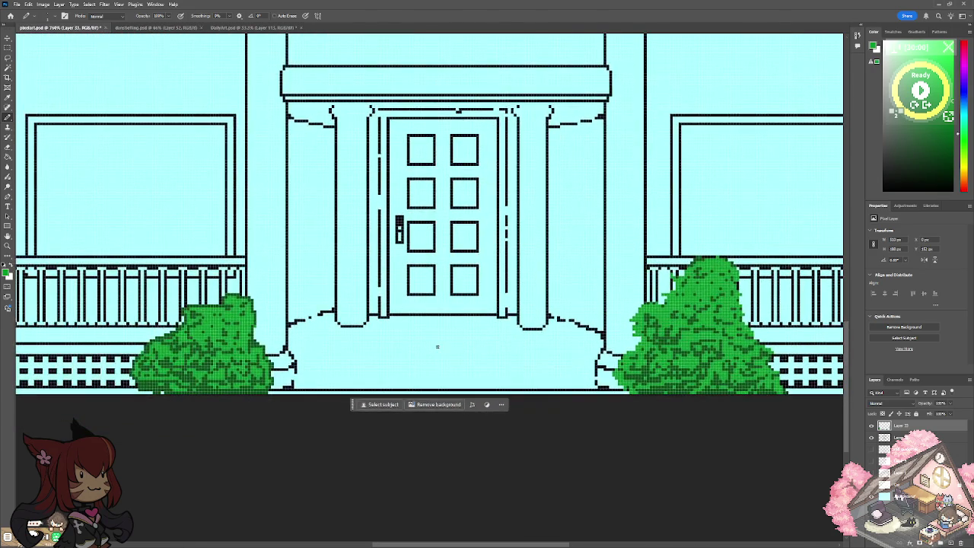
scroll(437, 347, up, 5)
scroll(437, 347, up, 2)
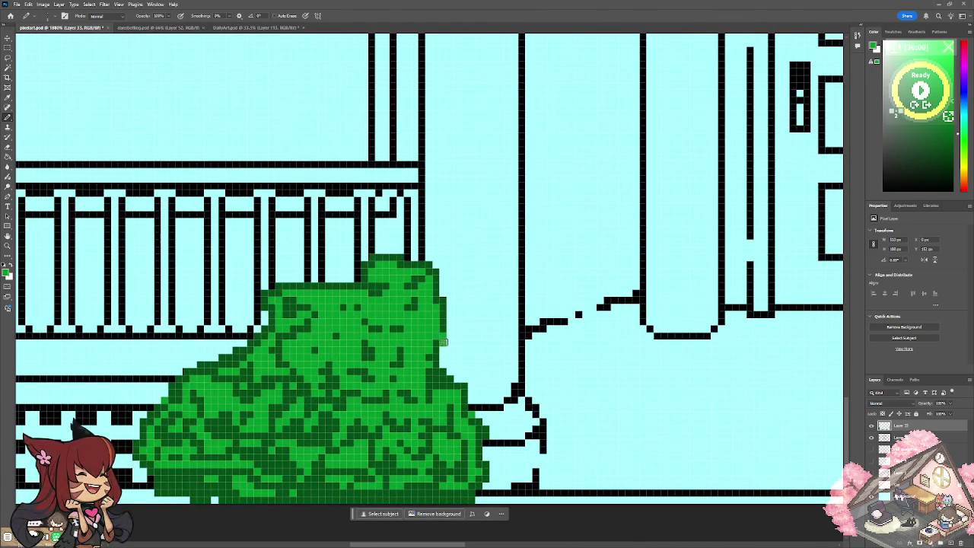
mouse_move(468, 380)
mouse_down()
mouse_move(471, 419)
mouse_move(495, 434)
mouse_move(472, 487)
mouse_up()
mouse_move(431, 286)
mouse_down()
mouse_move(452, 314)
mouse_move(448, 332)
mouse_up()
mouse_move(435, 273)
mouse_down()
mouse_move(388, 259)
mouse_move(334, 288)
mouse_move(283, 295)
mouse_move(244, 344)
mouse_move(175, 378)
mouse_move(153, 404)
mouse_move(150, 447)
mouse_move(134, 461)
mouse_move(149, 479)
mouse_move(217, 509)
mouse_up()
Extend the right door-side bush's left edge with extra green pixels.
scroll(217, 509, down, 3)
scroll(218, 509, down, 3)
scroll(426, 164, down, 3)
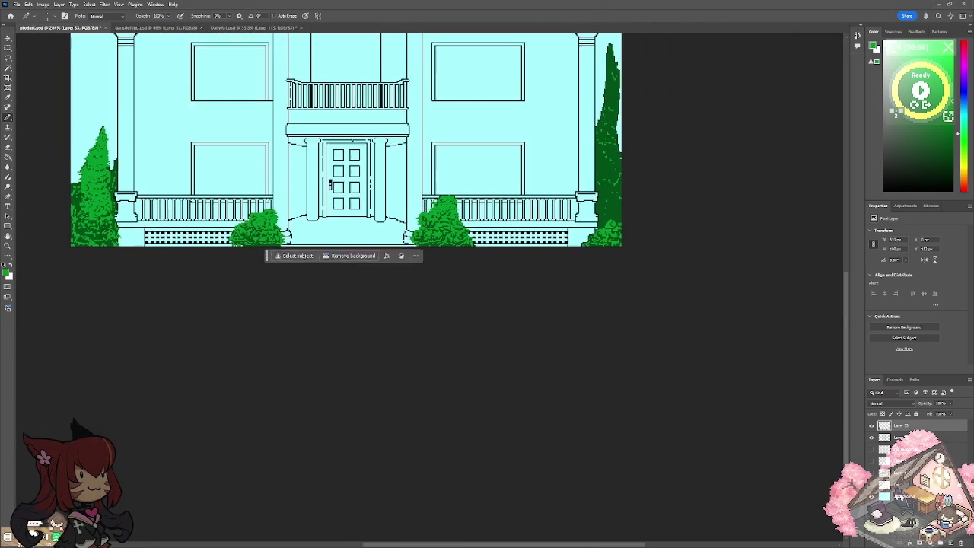
scroll(426, 164, up, 2)
scroll(426, 164, up, 1)
scroll(396, 251, up, 2)
scroll(397, 251, up, 1)
drag(429, 293, 376, 347)
scroll(370, 348, down, 4)
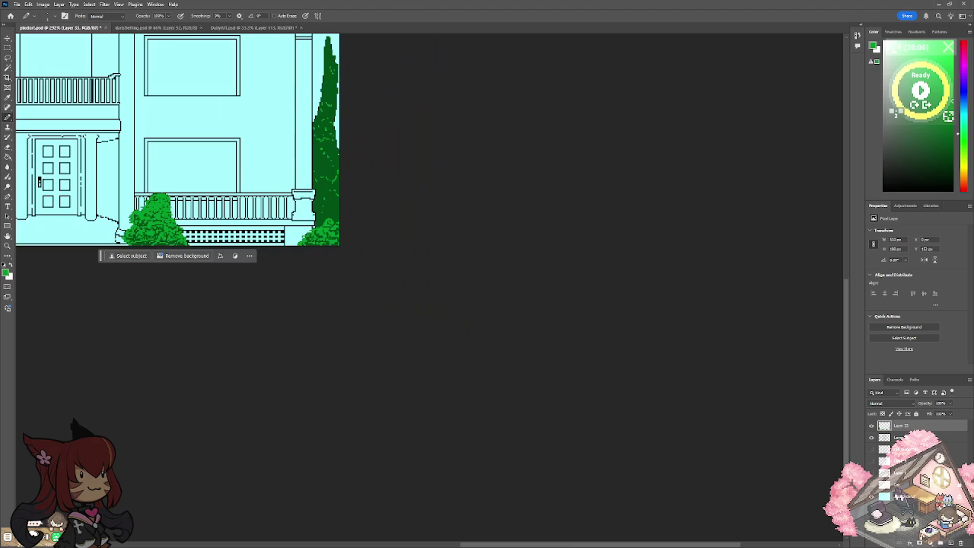
scroll(370, 347, up, 2)
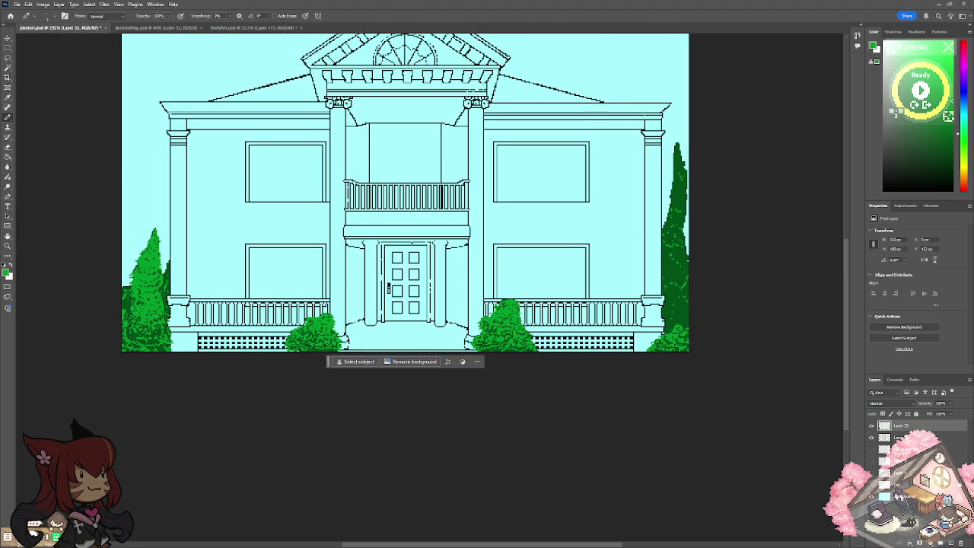
scroll(297, 313, up, 2)
scroll(297, 314, up, 2)
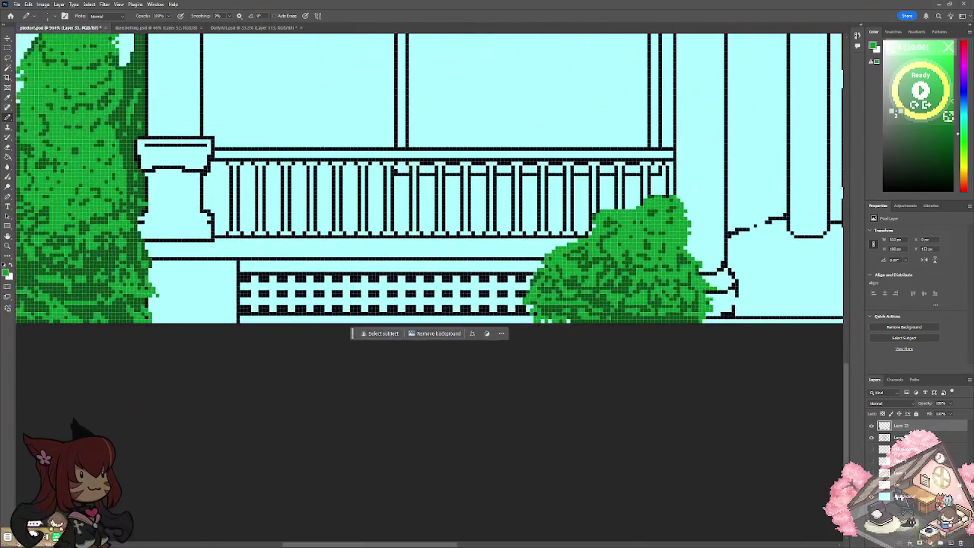
Draw short green grass tufts along the lattice bottom and near the tree base.
mouse_move(292, 326)
mouse_down()
mouse_move(304, 304)
mouse_move(312, 318)
mouse_move(380, 288)
mouse_up()
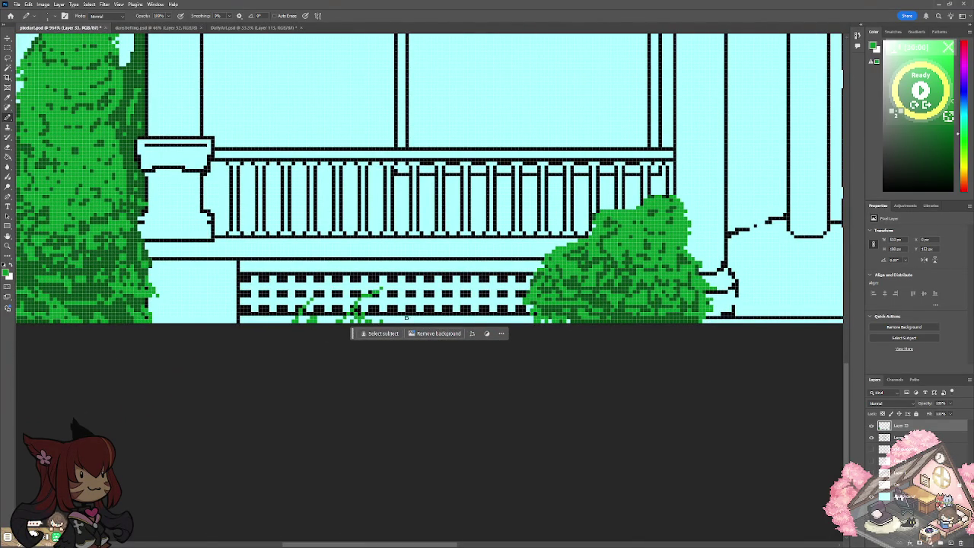
mouse_move(437, 319)
mouse_down()
mouse_move(448, 304)
mouse_move(493, 308)
mouse_up()
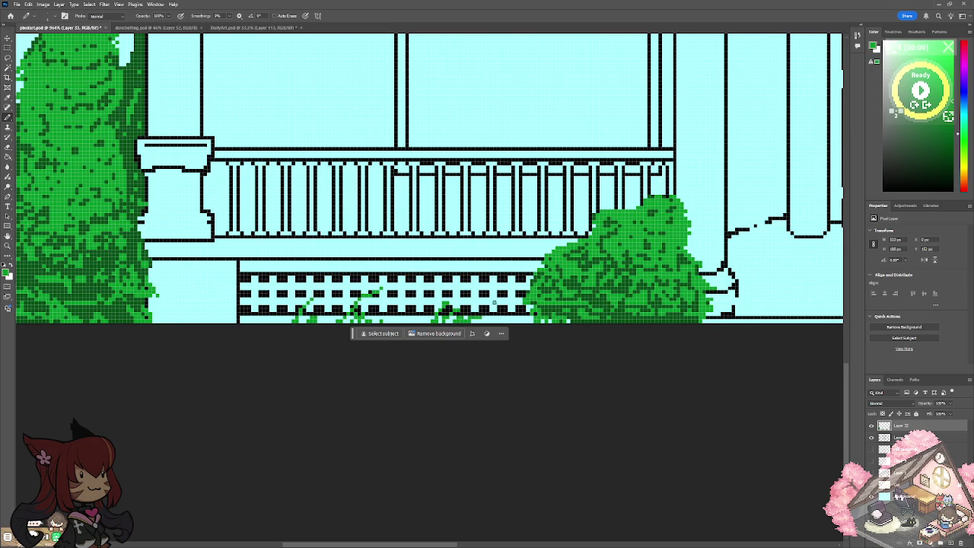
mouse_move(251, 323)
mouse_down()
mouse_move(251, 301)
mouse_move(222, 306)
mouse_move(227, 313)
mouse_up()
mouse_move(153, 323)
mouse_down()
mouse_move(156, 306)
mouse_move(183, 313)
mouse_up()
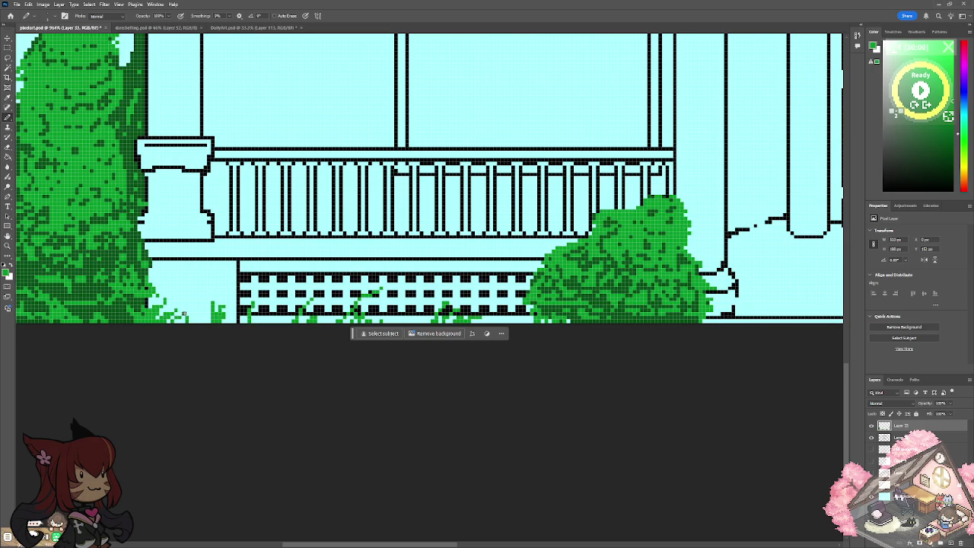
Zoom out to fit the canvas and pan across the whole house to review it.
key(ctrl+0)
scroll(251, 252, up, 3)
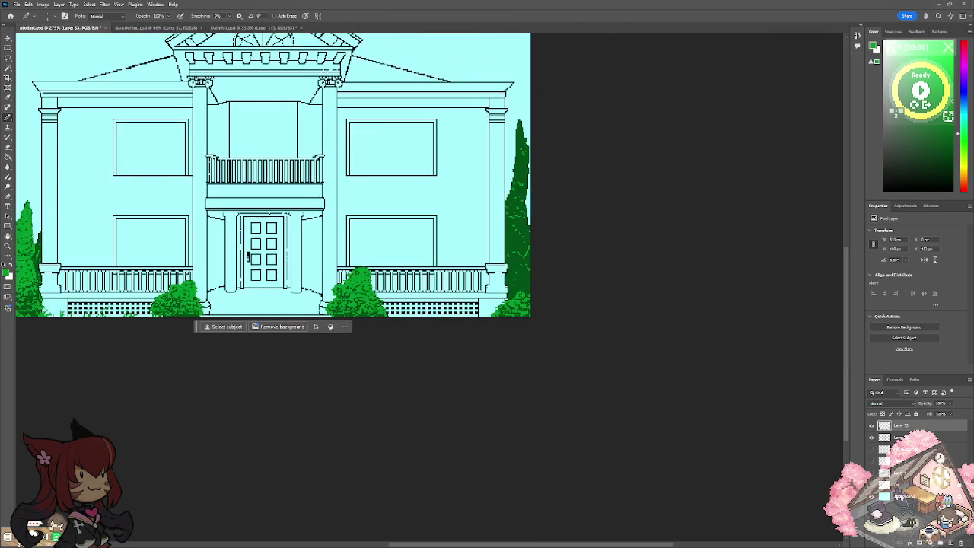
scroll(96, 235, up, 3)
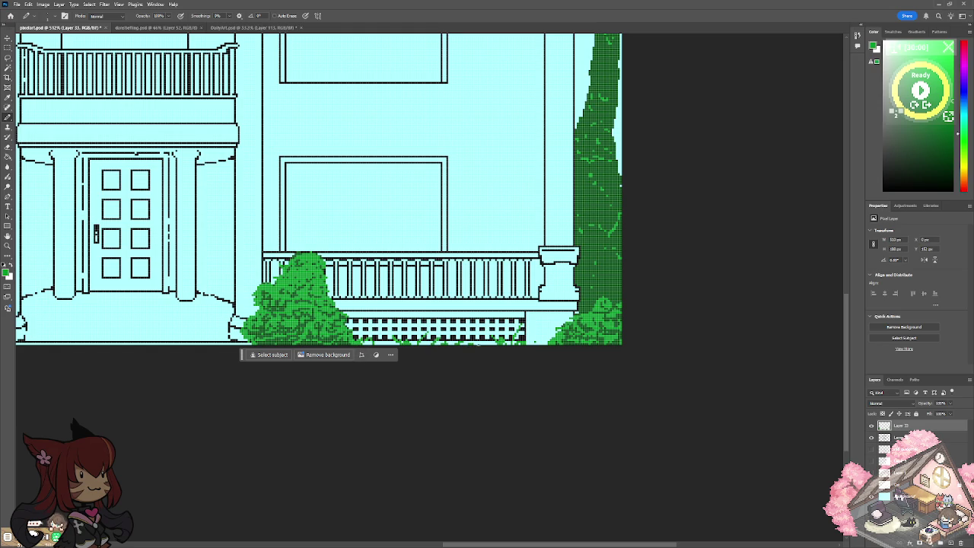
scroll(531, 345, left, 5)
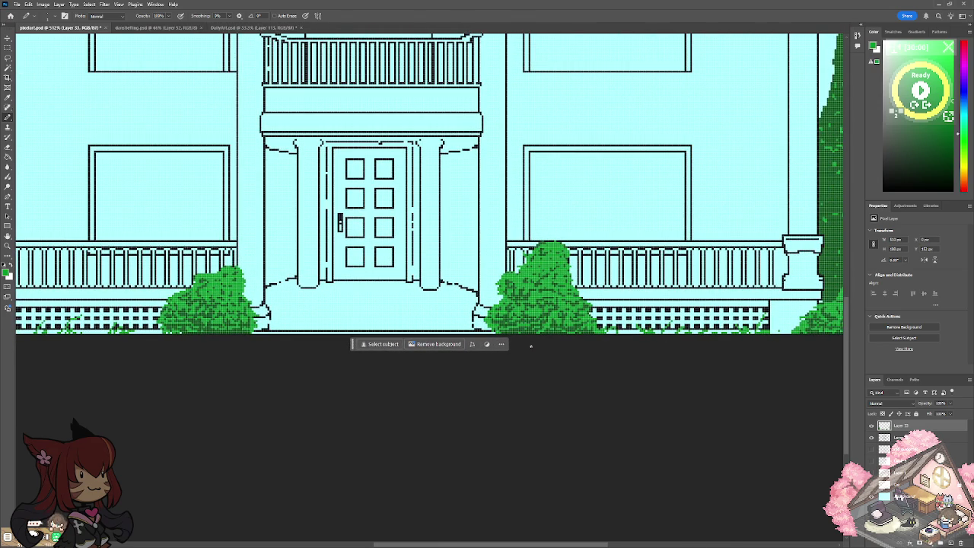
scroll(532, 345, left, 5)
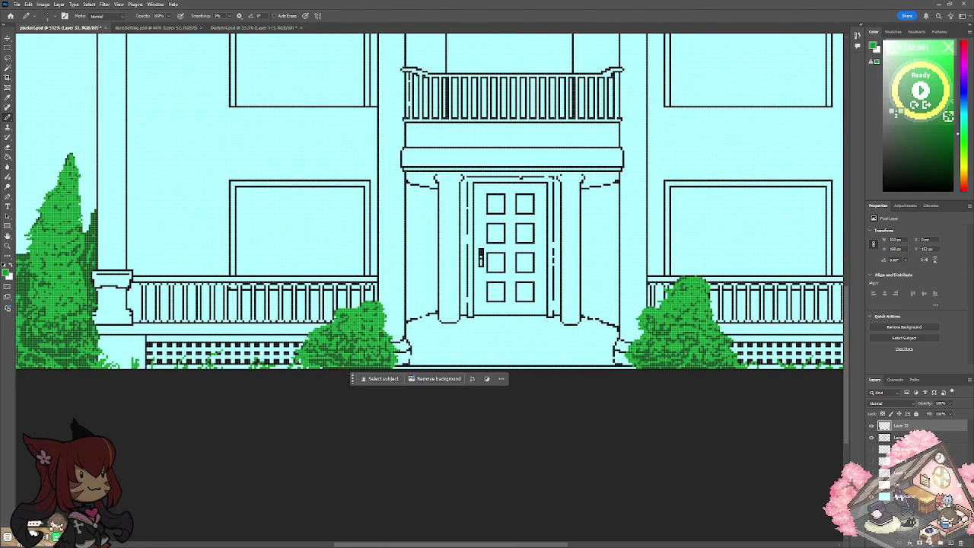
scroll(267, 328, down, 4)
scroll(266, 328, down, 1)
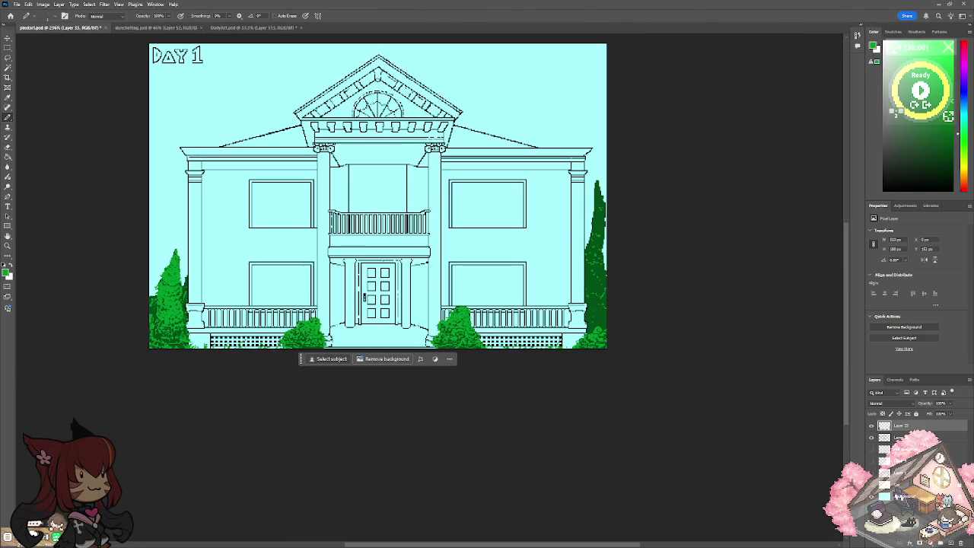
scroll(194, 314, up, 3)
scroll(193, 314, up, 1)
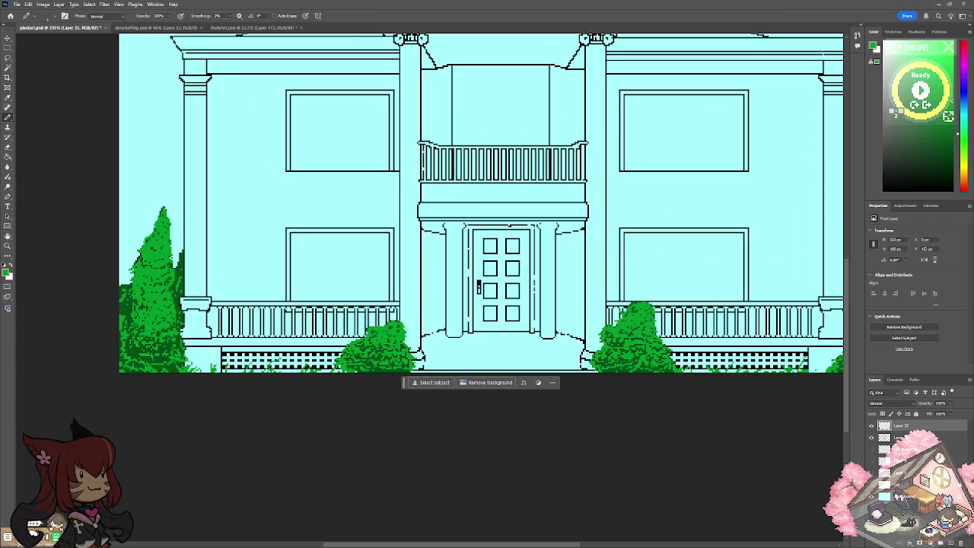
scroll(234, 305, down, 2)
scroll(234, 305, down, 2)
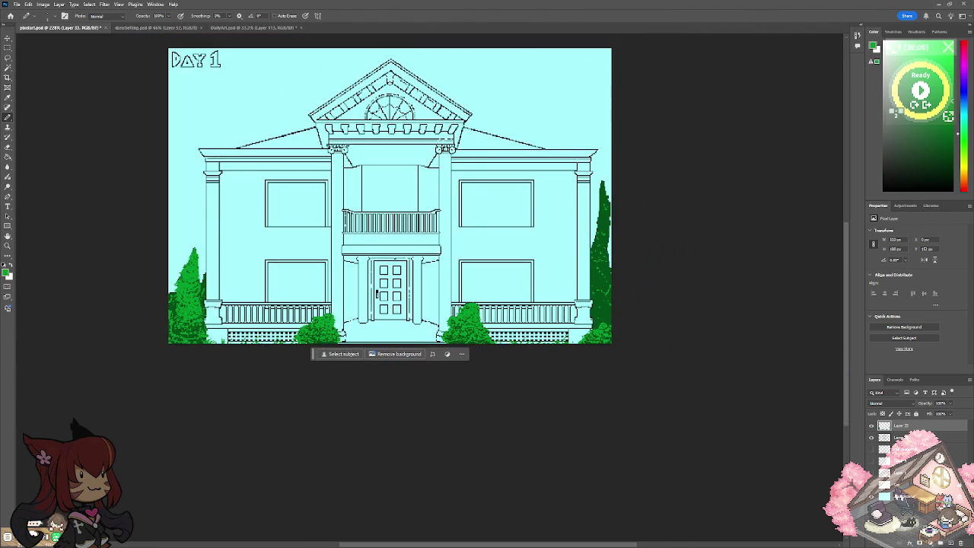
scroll(275, 292, up, 1)
scroll(275, 293, up, 1)
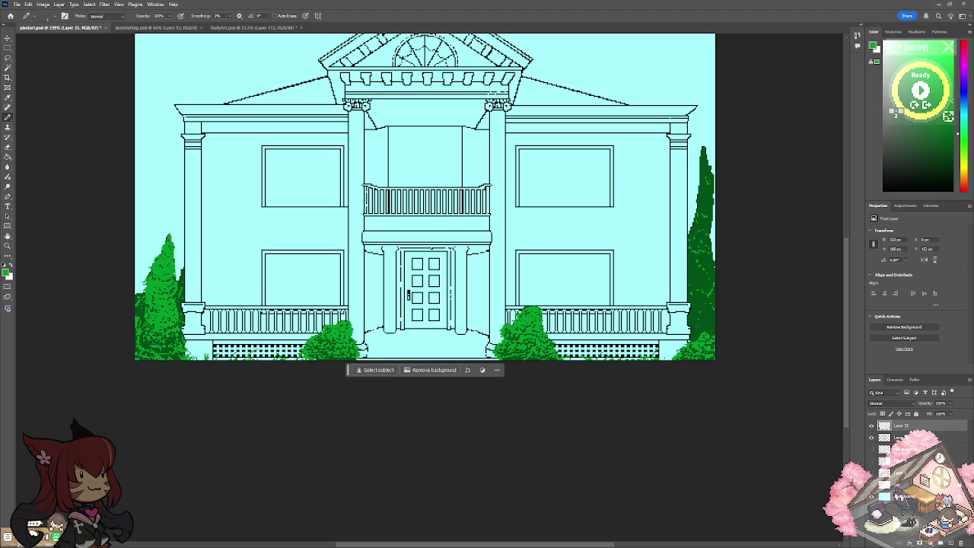
scroll(407, 266, down, 1)
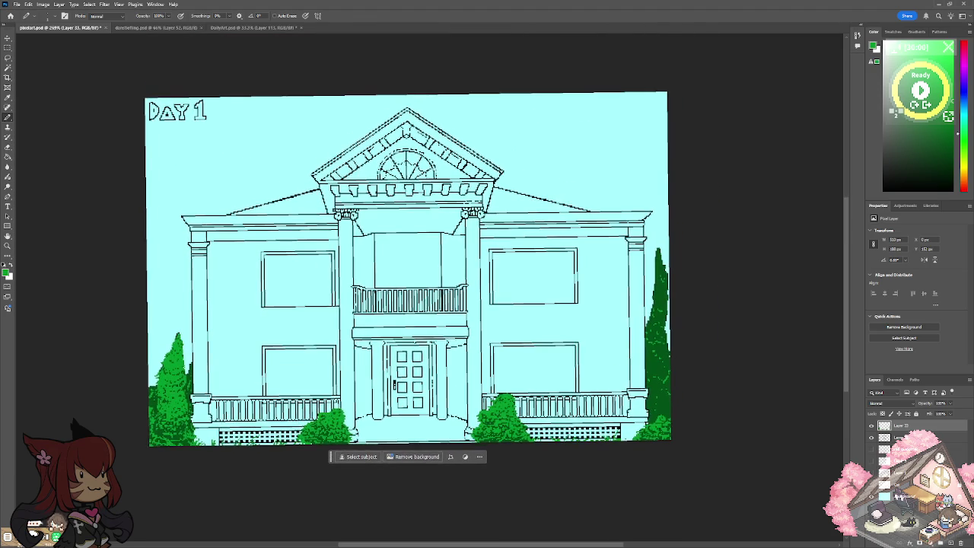
scroll(354, 218, up, 2)
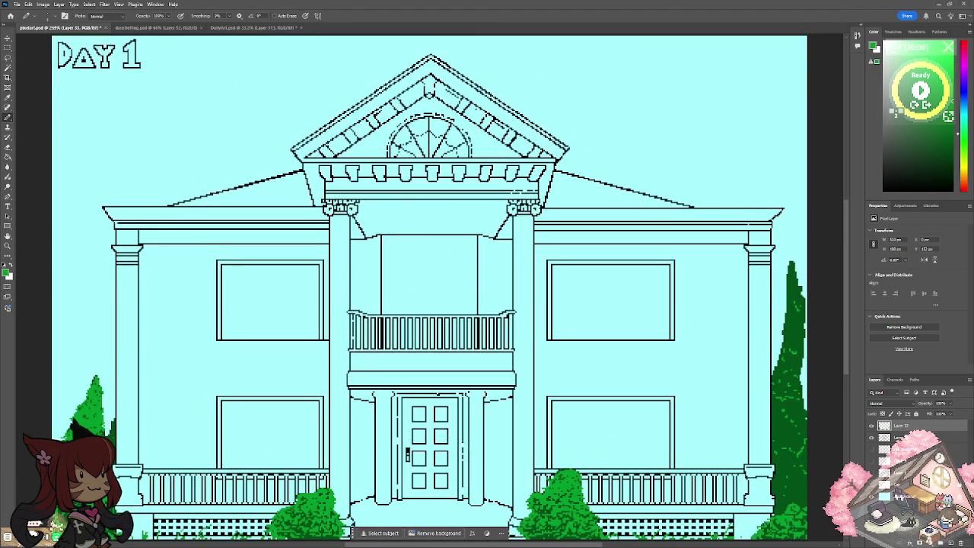
scroll(251, 309, down, 1)
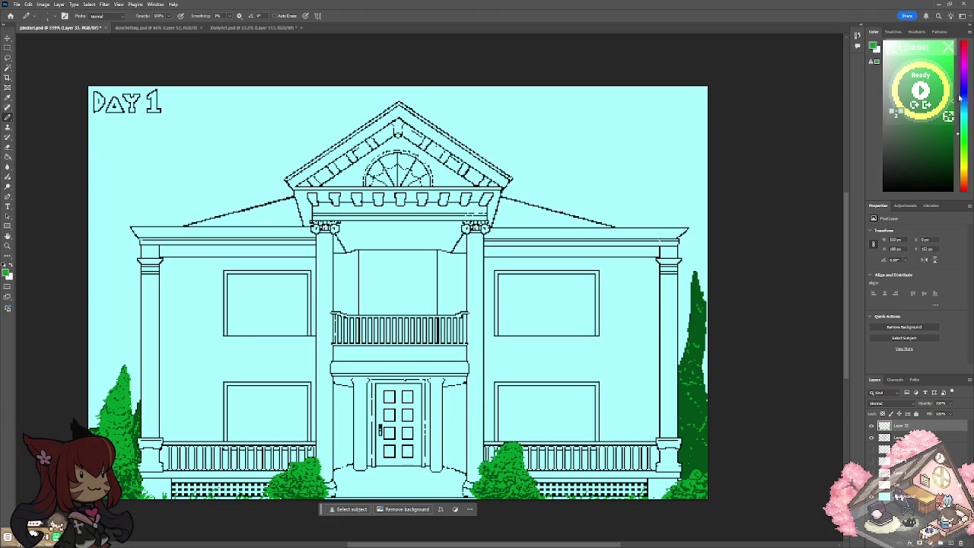
Make dark blue the painting colour, undoing a stray test stroke and an accidental bucket fill.
click(962, 102)
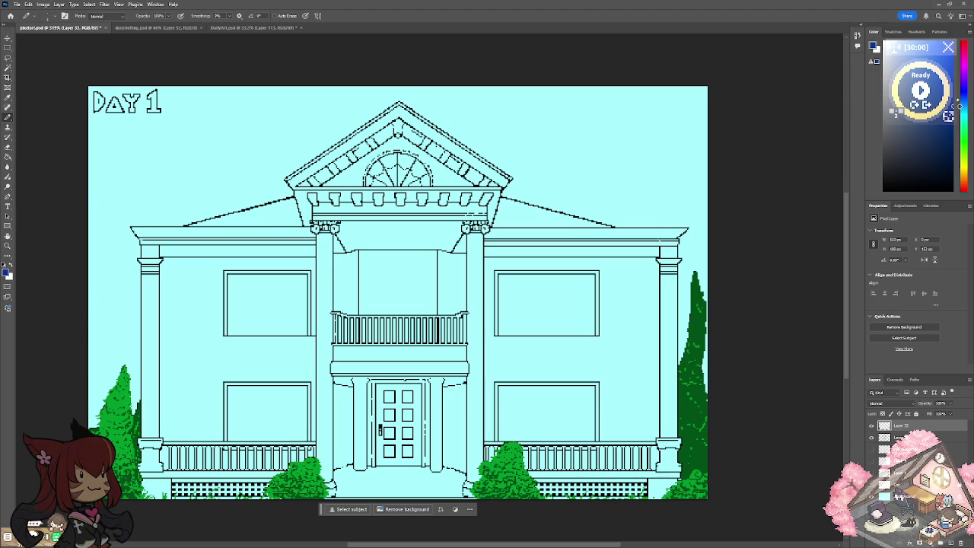
drag(211, 285, 207, 349)
key(ctrl+z)
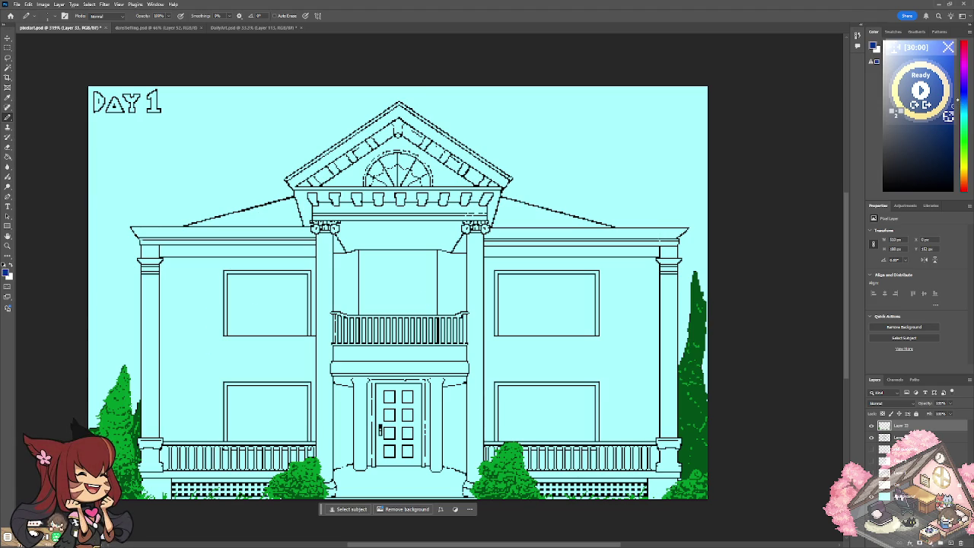
click(8, 156)
click(200, 356)
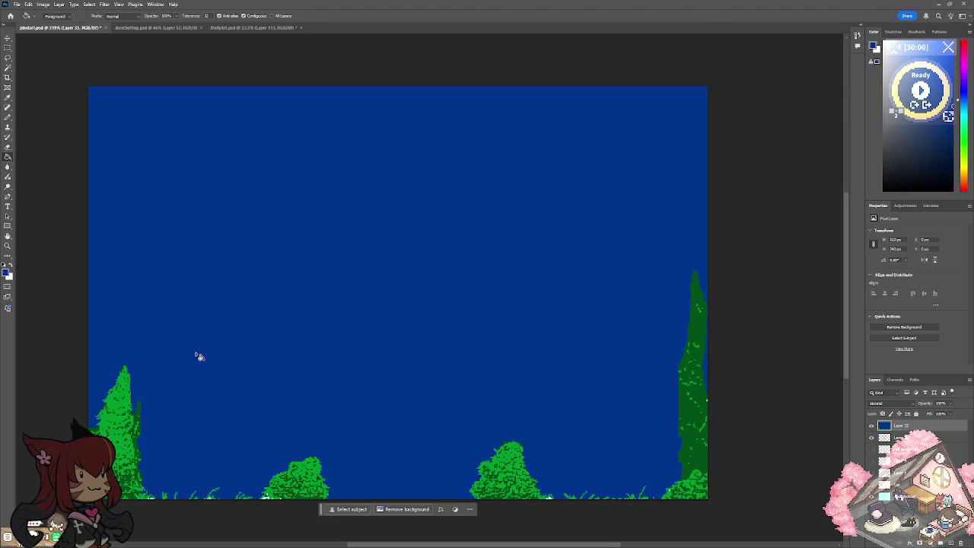
key(ctrl+z)
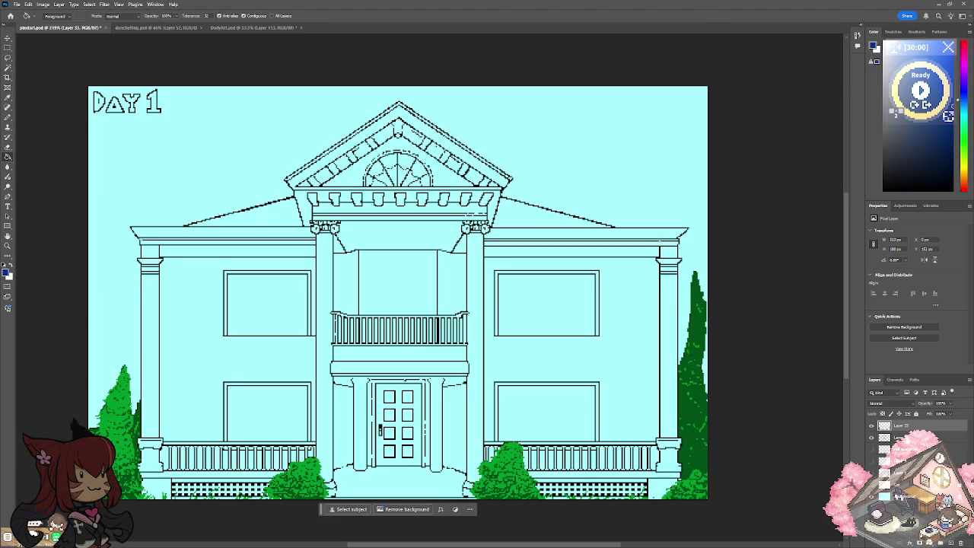
Rename the top layer to Greenery, then Magic Wand-select the left wall on Layer 32.
double_click(901, 425)
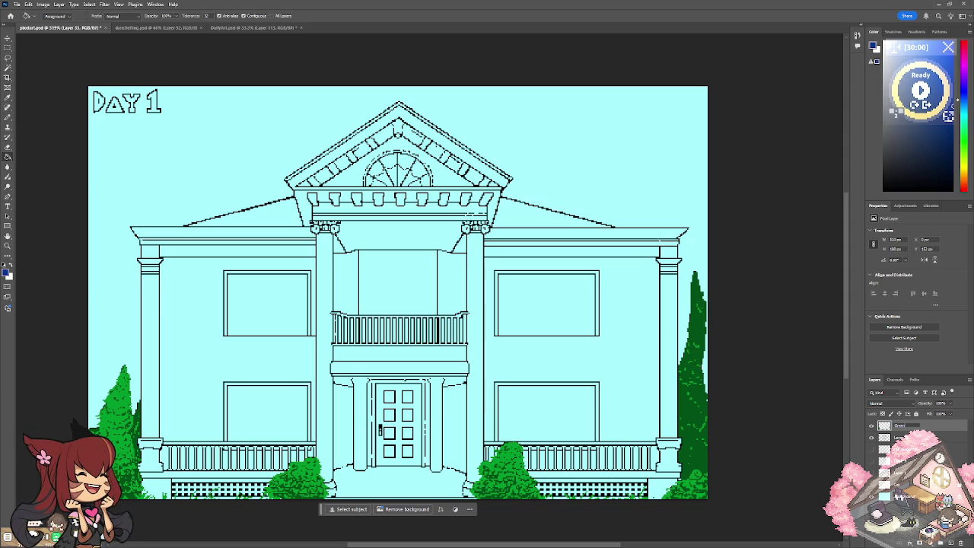
key(Return)
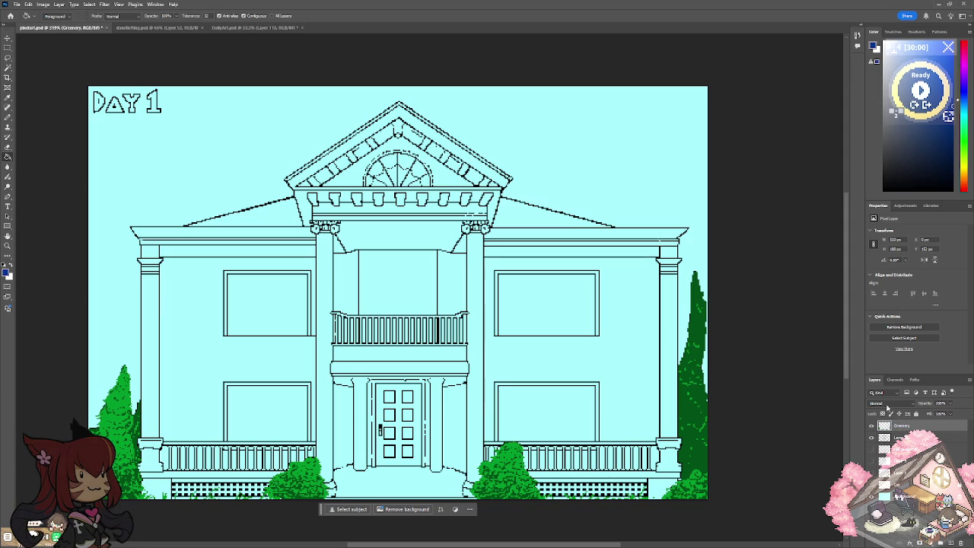
click(906, 437)
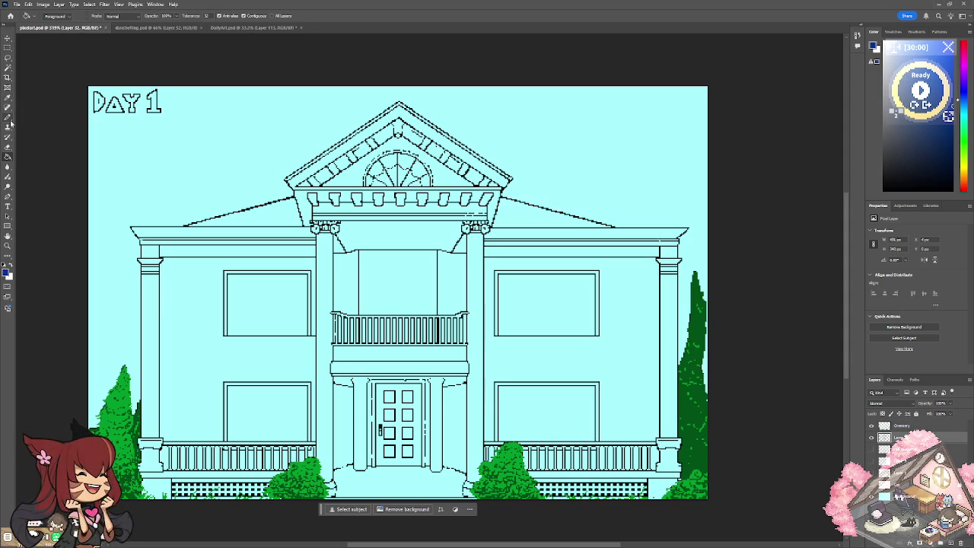
click(7, 68)
click(184, 287)
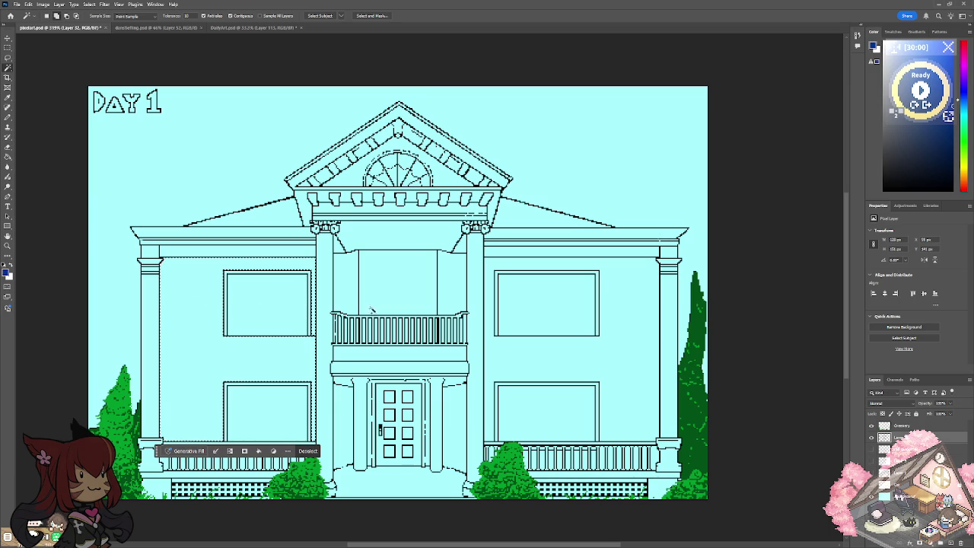
Extend the wall selection to the balcony-pillar strip and right wall, leaving out the porch.
shift+click(353, 278)
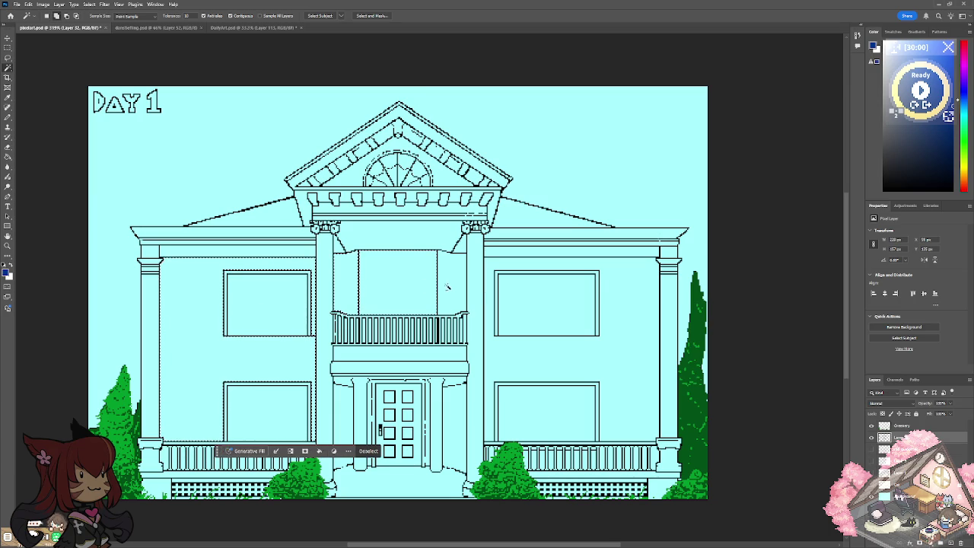
shift+click(487, 292)
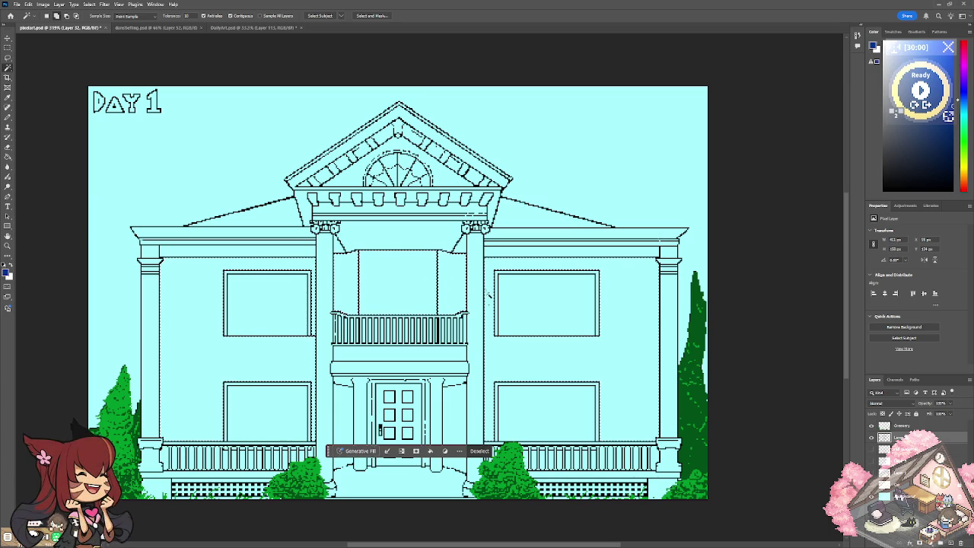
shift+click(458, 400)
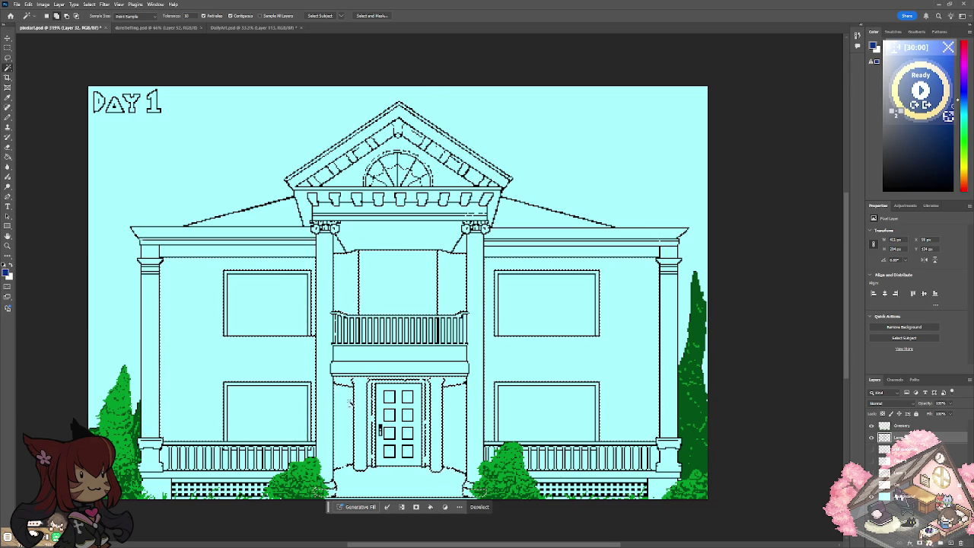
shift+click(339, 397)
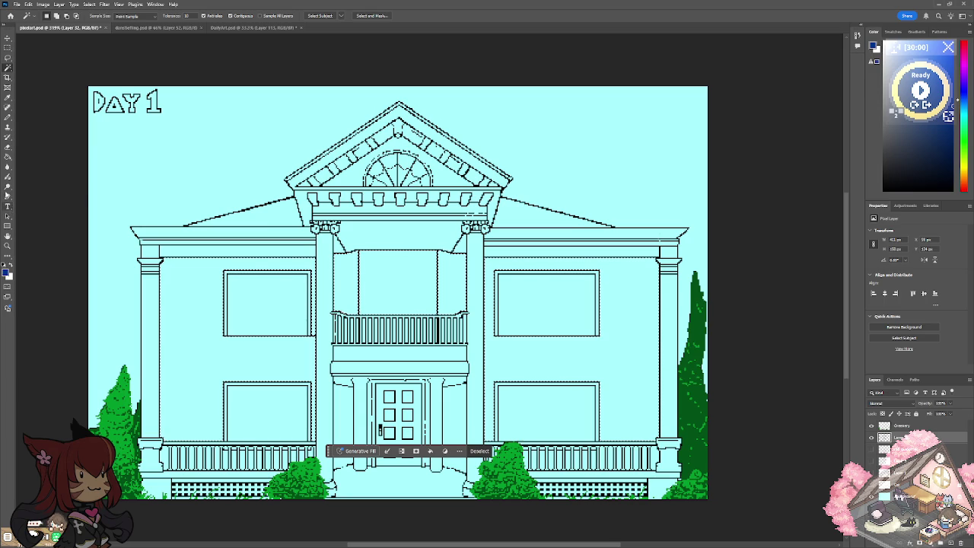
Fill the selected walls dark blue on a new layer and deselect.
click(8, 156)
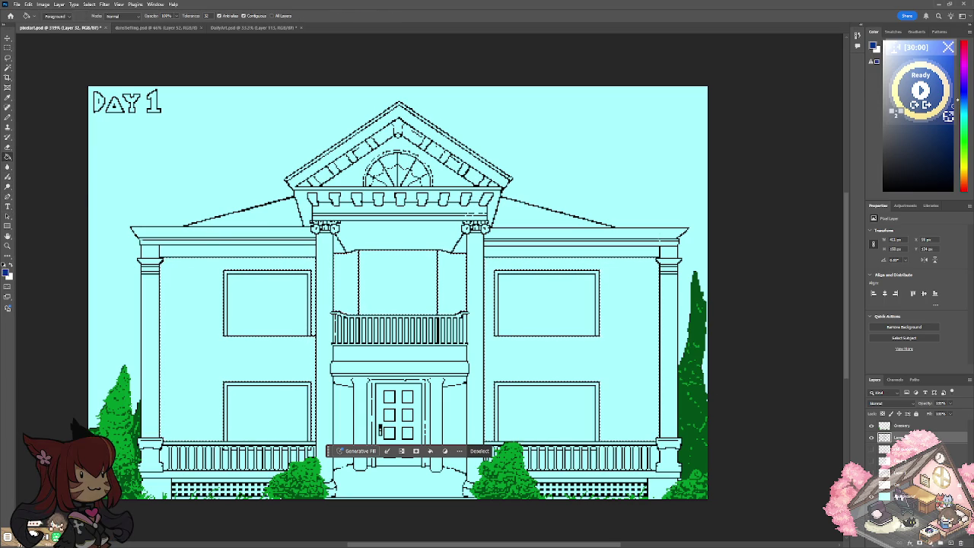
key(ctrl+shift+alt+n)
click(546, 360)
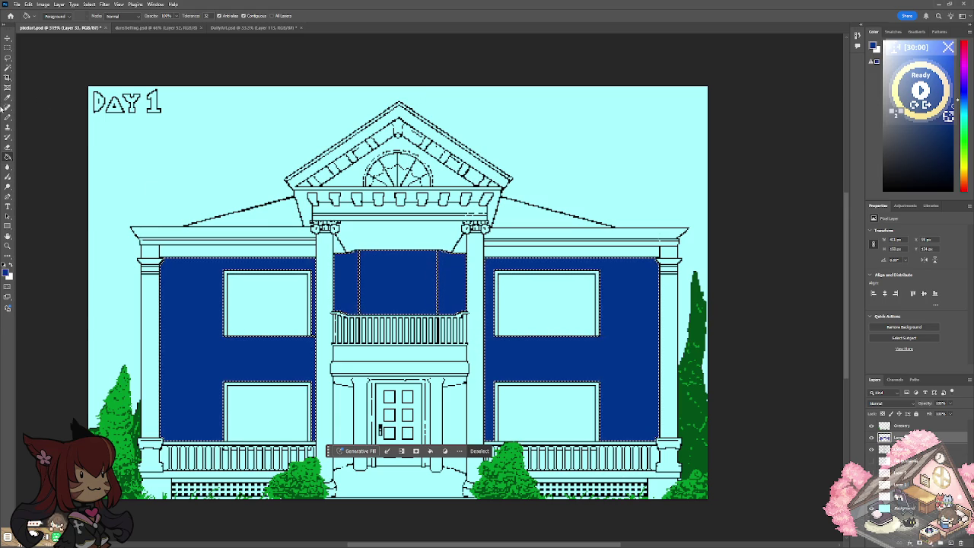
click(8, 47)
key(ctrl+d)
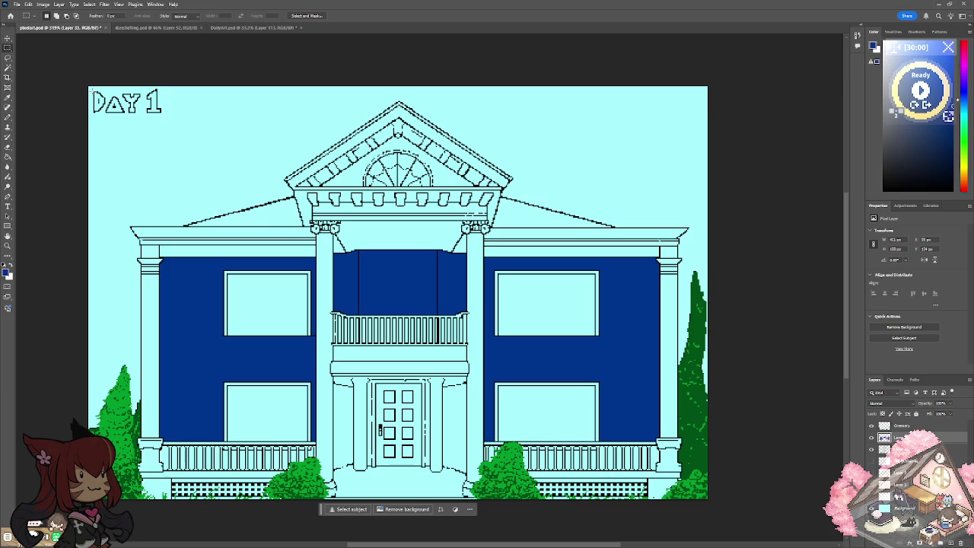
Zoom in on the porch and front door, ending on the Magic Wand tool.
scroll(394, 258, down, 2)
scroll(394, 257, down, 2)
scroll(397, 251, down, 1)
scroll(397, 252, down, 2)
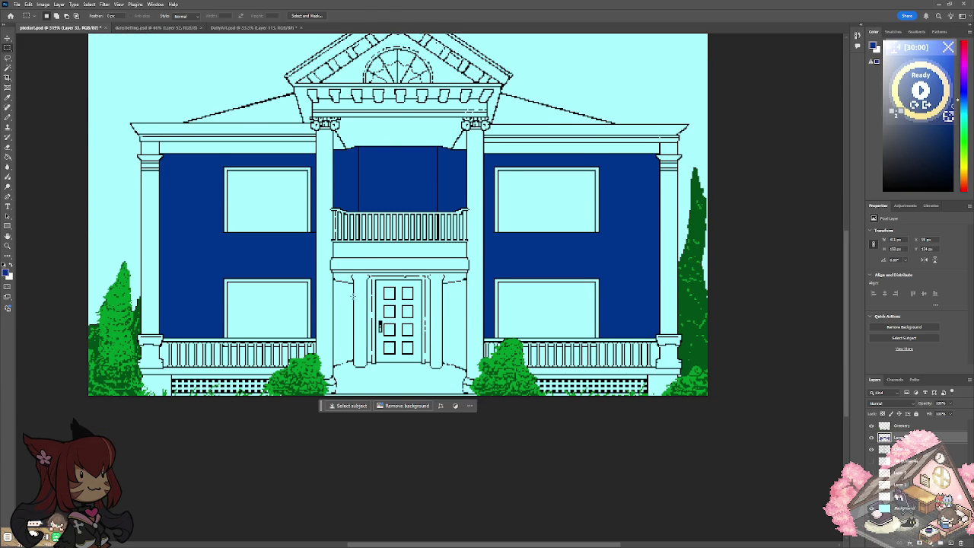
click(7, 116)
key(ctrl+plus)
scroll(362, 367, up, 4)
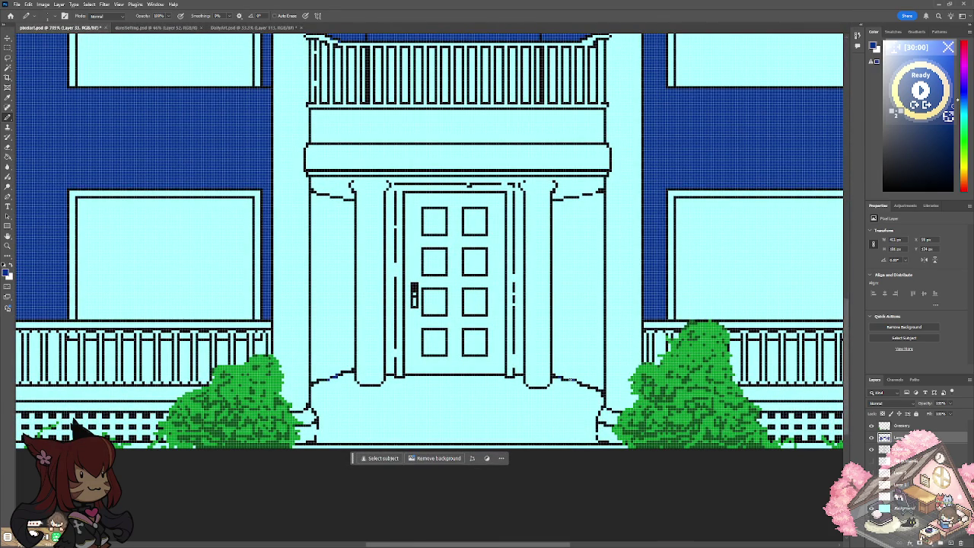
click(8, 67)
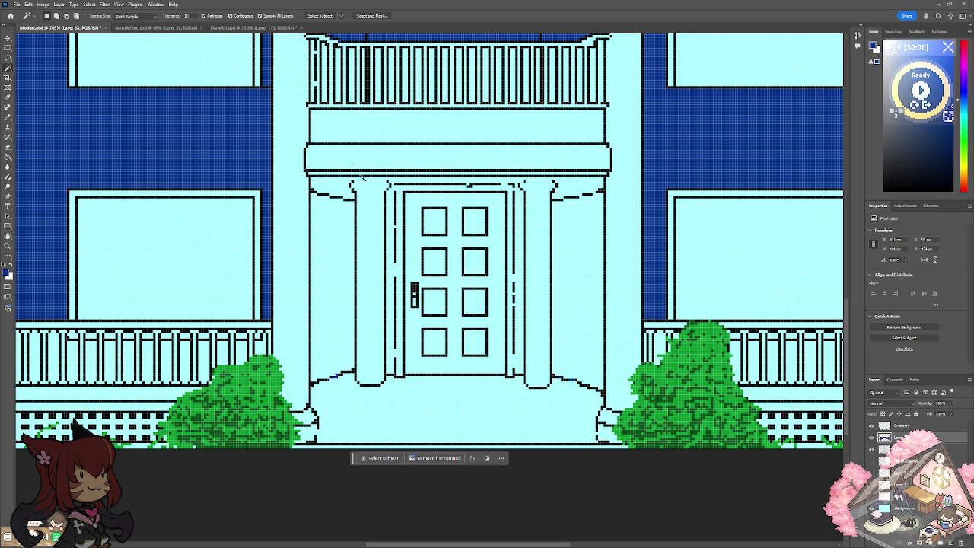
click(8, 118)
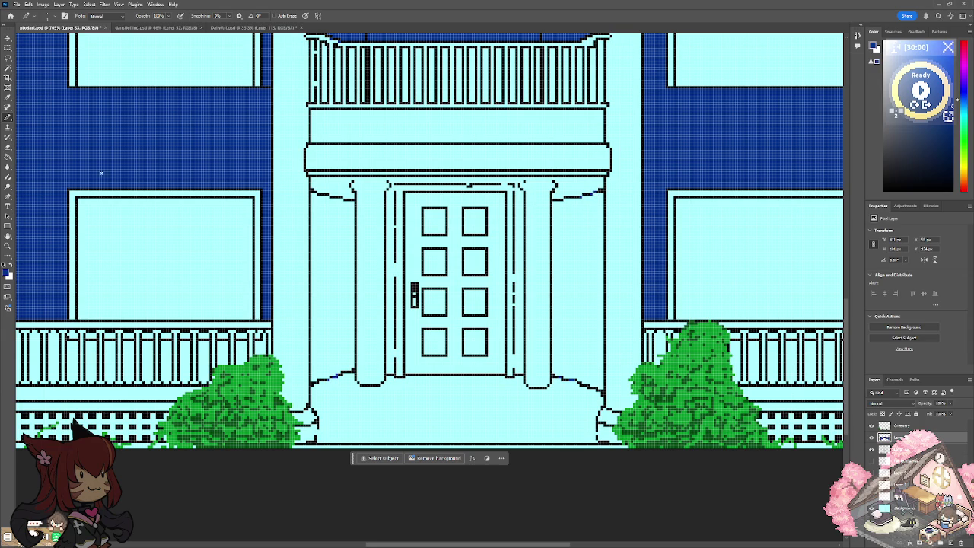
click(9, 67)
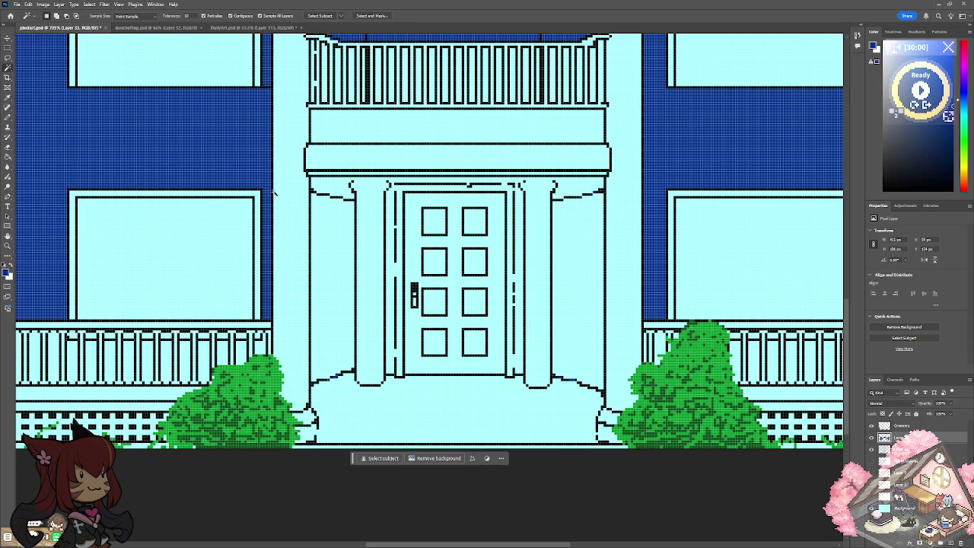
Select the wall strips left and right of the door and fill them dark blue.
click(331, 254)
shift+click(576, 276)
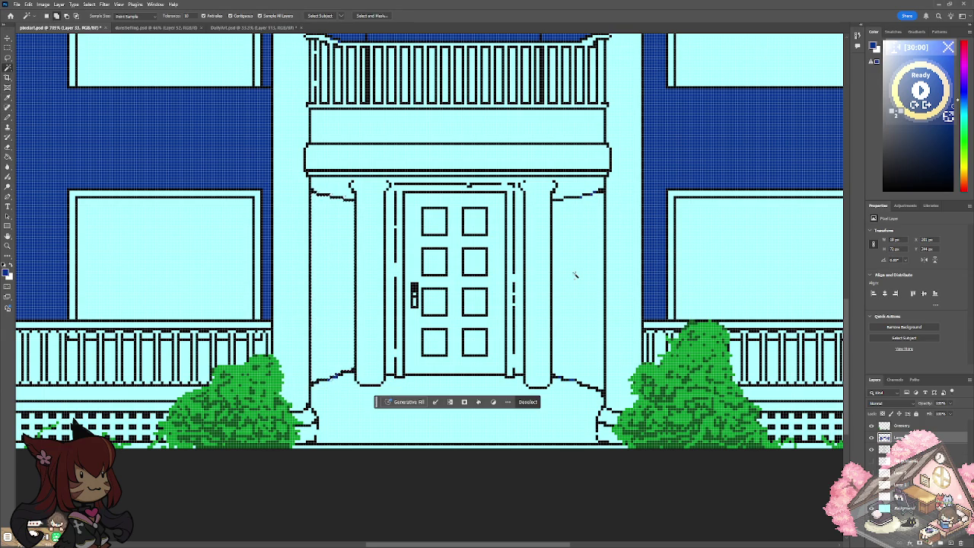
key(g)
key(alt+BackSpace)
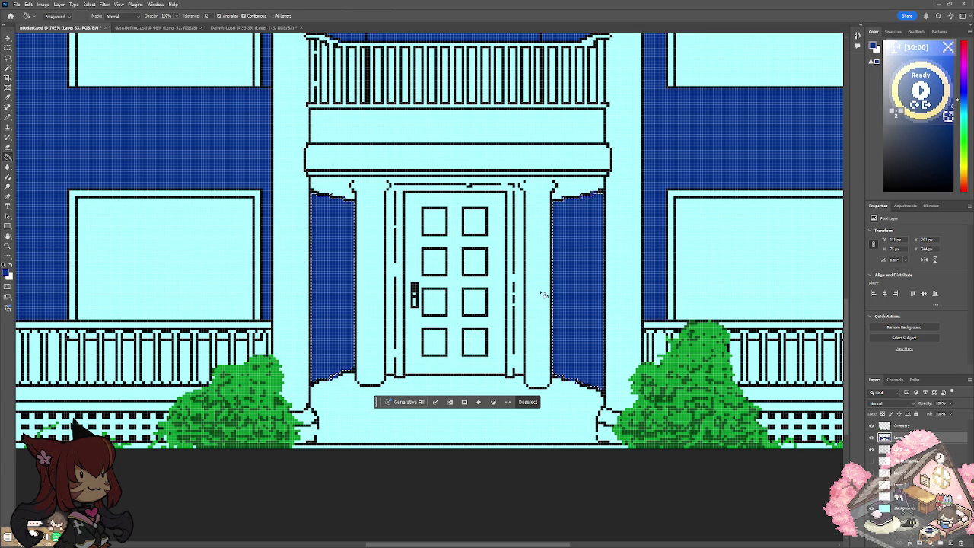
key(m)
key(ctrl+d)
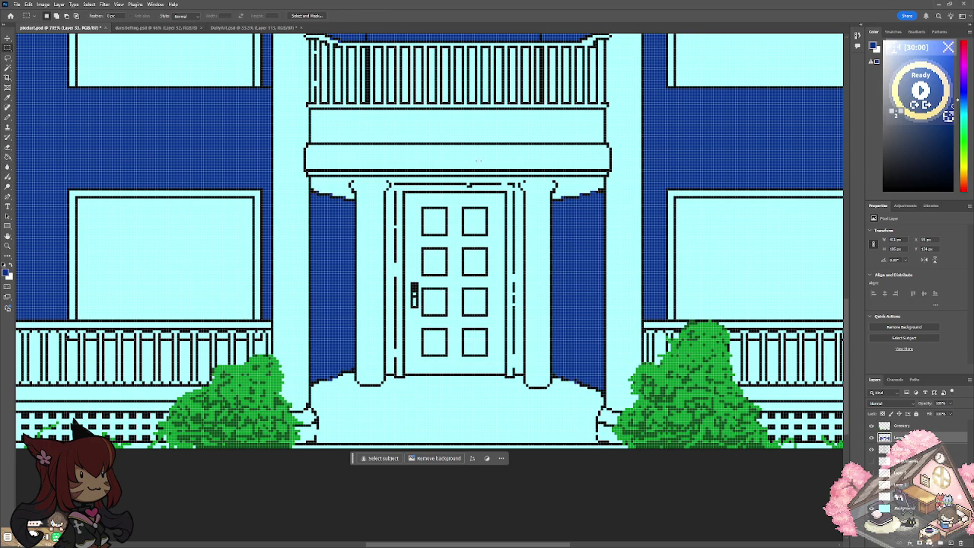
Zoom closer on the front door and switch to the Pencil tool.
key(ctrl+0)
scroll(478, 161, up, 2)
scroll(478, 160, up, 3)
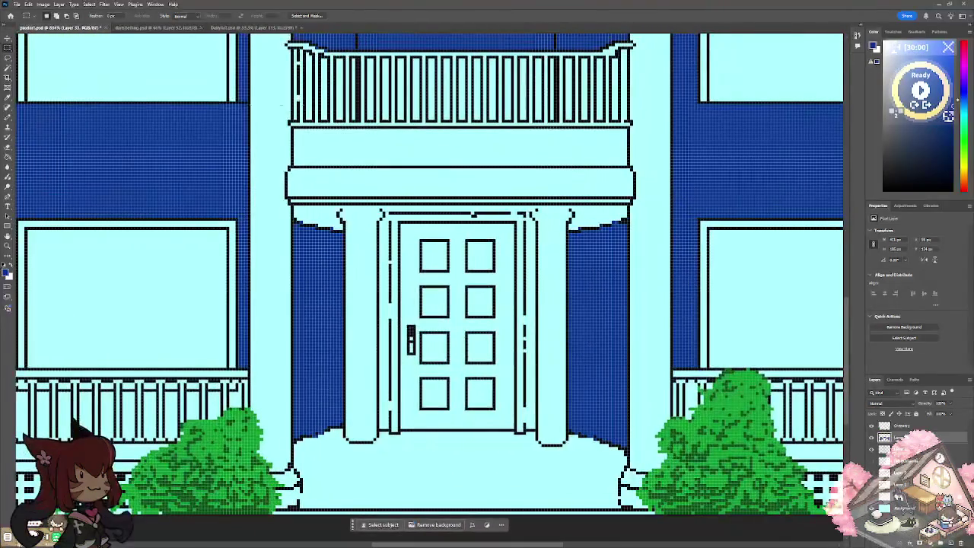
click(7, 116)
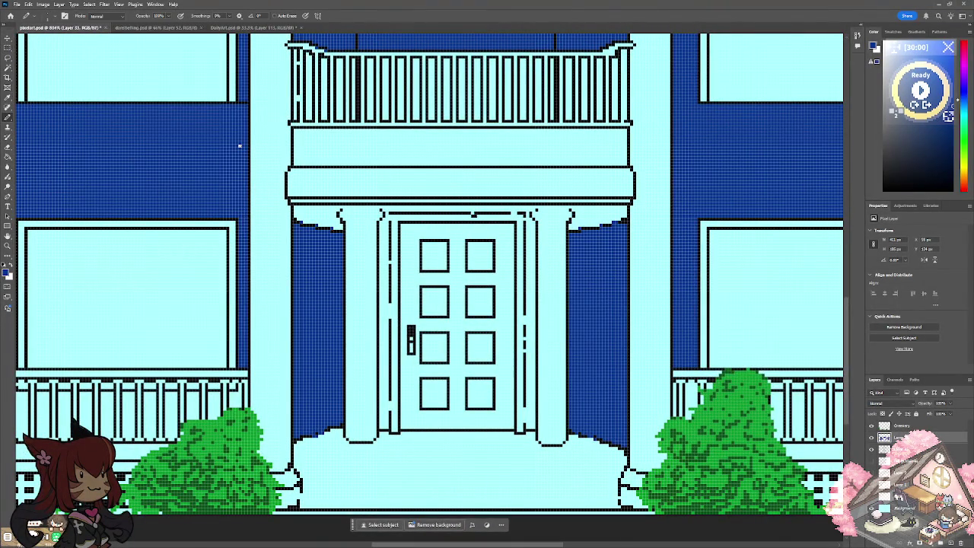
Pencil dark blue pixels down the left and right door-frame columns.
scroll(371, 339, up, 3)
mouse_move(395, 105)
mouse_down()
mouse_move(394, 297)
mouse_move(398, 289)
mouse_move(405, 361)
mouse_move(403, 353)
mouse_up()
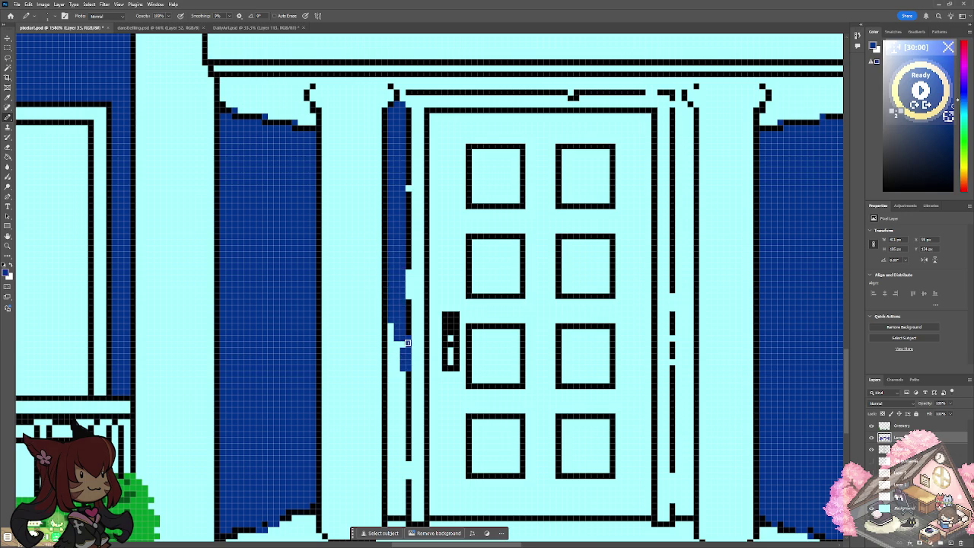
key(ctrl+z)
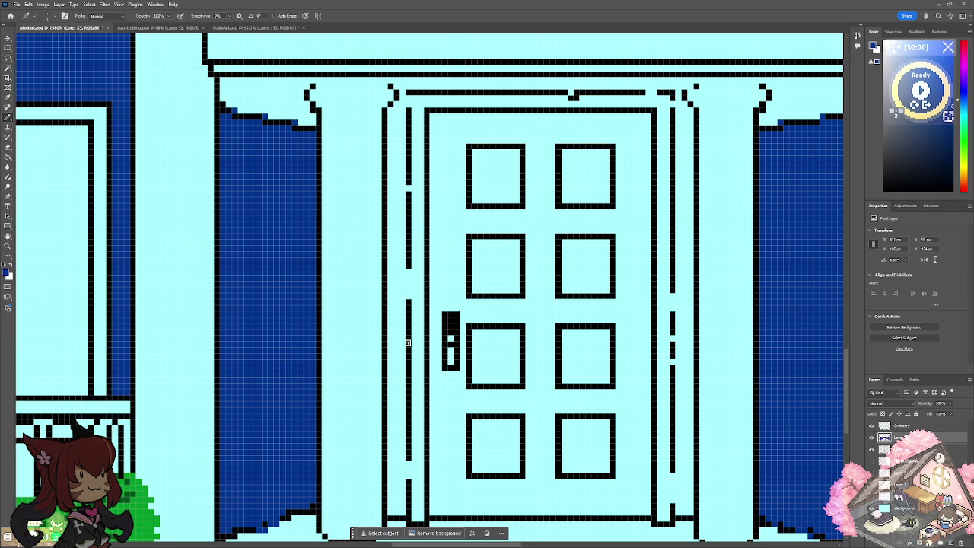
drag(407, 270, 407, 292)
click(407, 95)
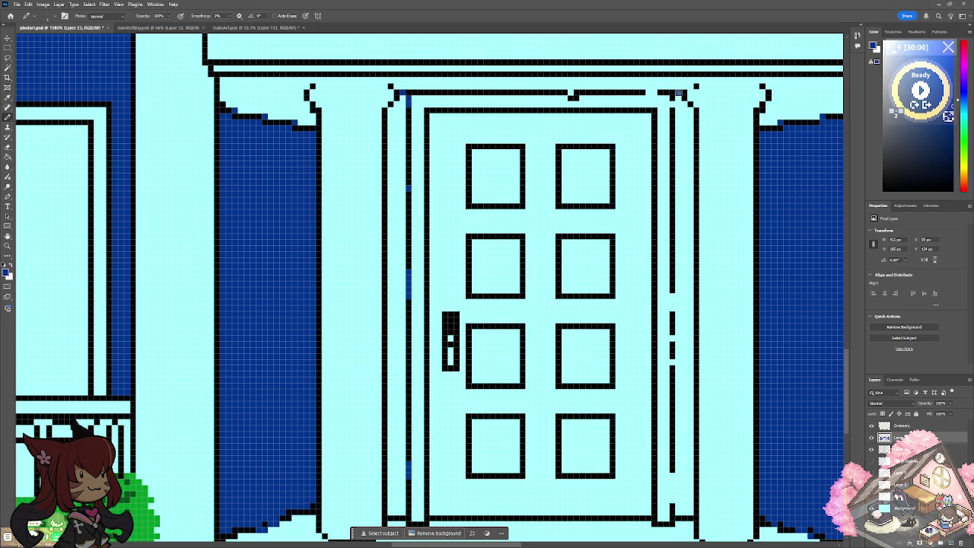
click(673, 102)
drag(673, 296, 673, 306)
click(673, 362)
drag(672, 477, 673, 493)
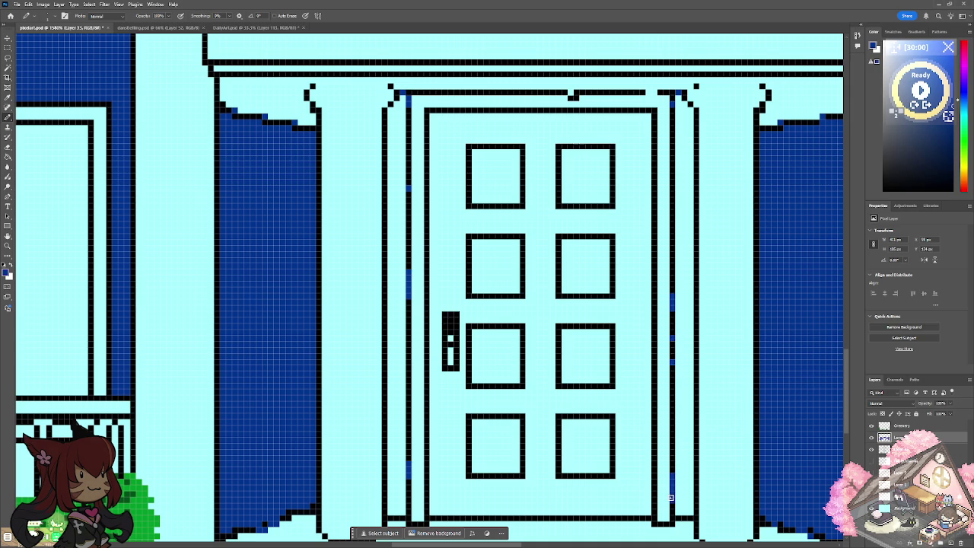
Select the strips on both sides of the door and fill them dark blue.
scroll(671, 497, down, 3)
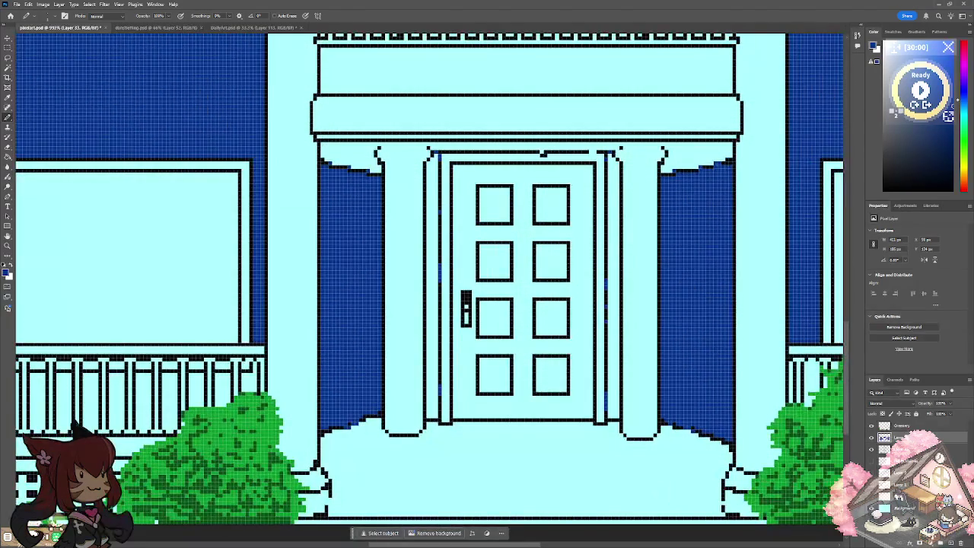
key(w)
click(431, 226)
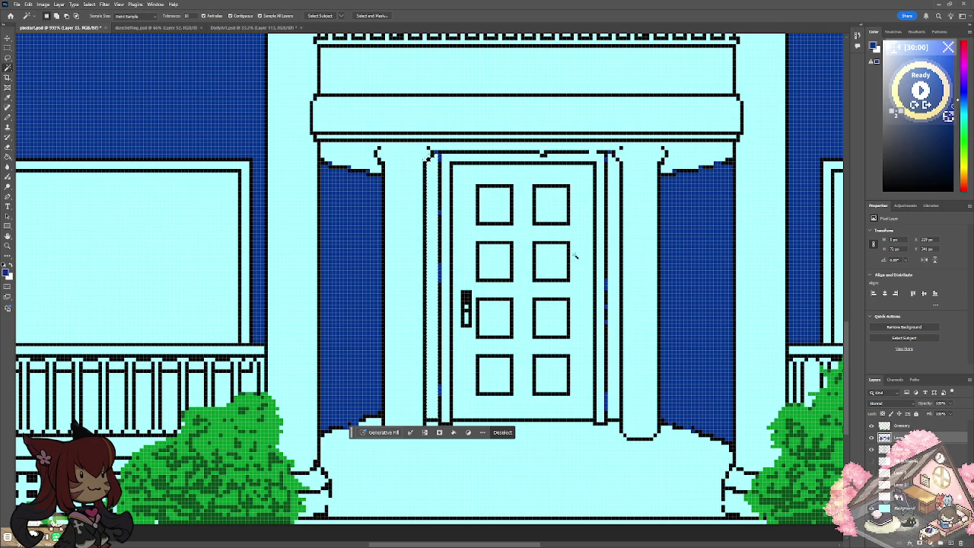
shift+click(615, 265)
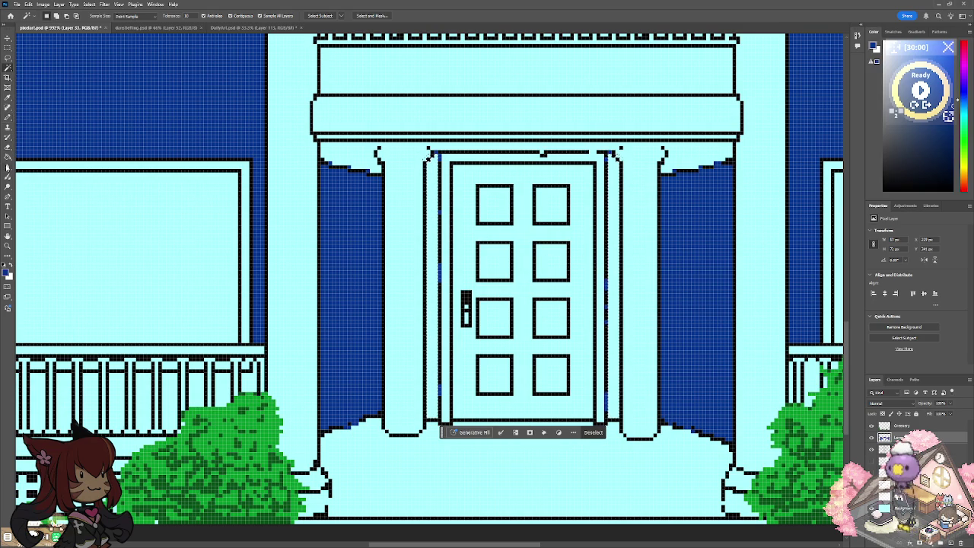
click(8, 156)
click(433, 206)
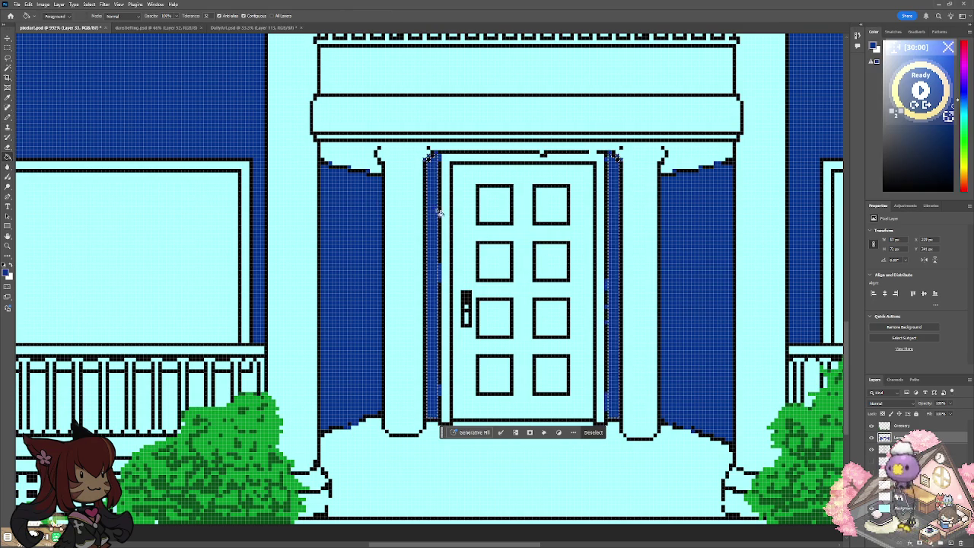
key(m)
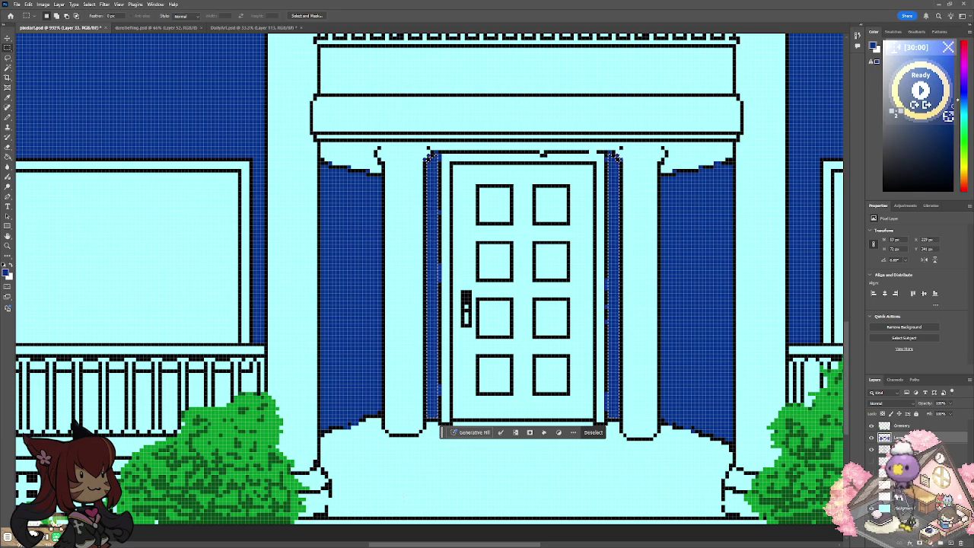
key(ctrl+d)
Magic Wand-select the strip beside the porch post, then clear the selection.
scroll(428, 496, down, 3)
scroll(428, 496, down, 1)
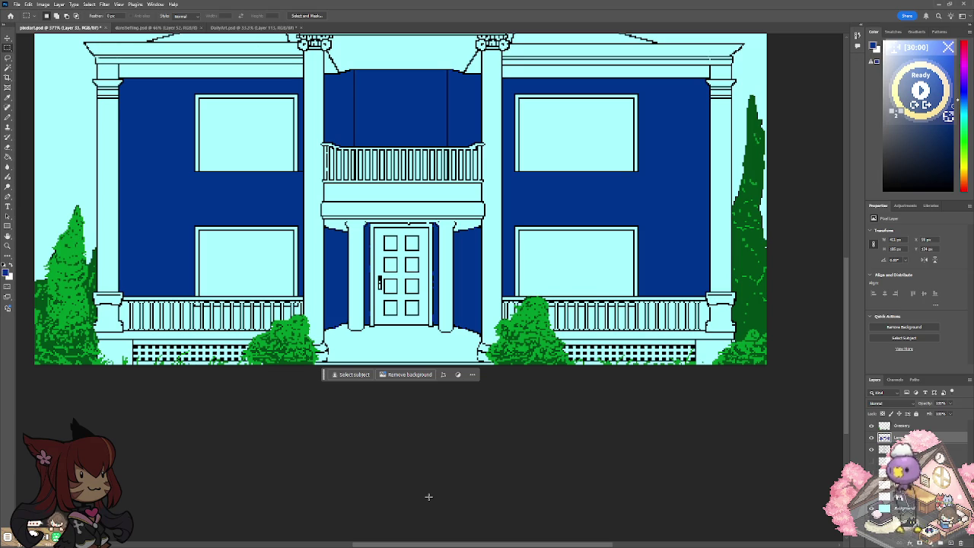
scroll(428, 497, up, 3)
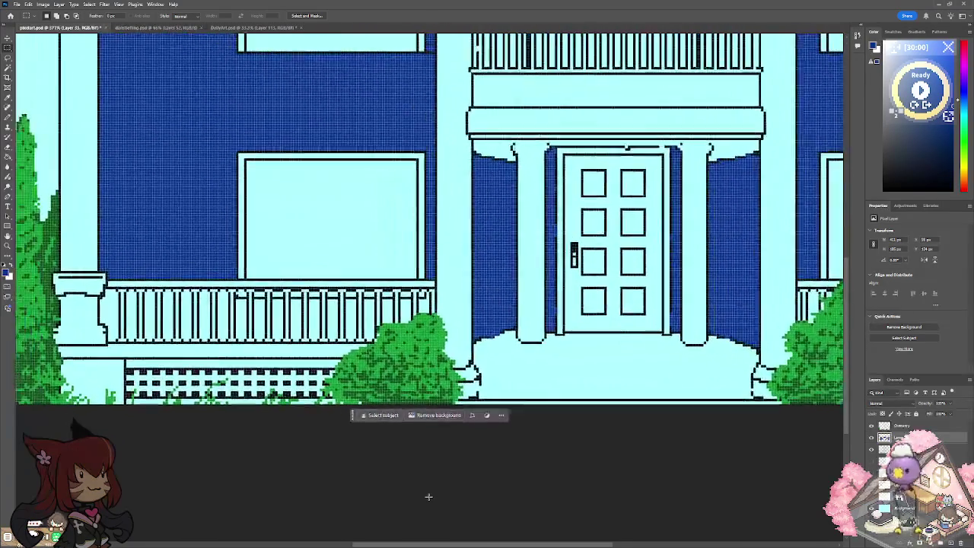
scroll(429, 496, up, 2)
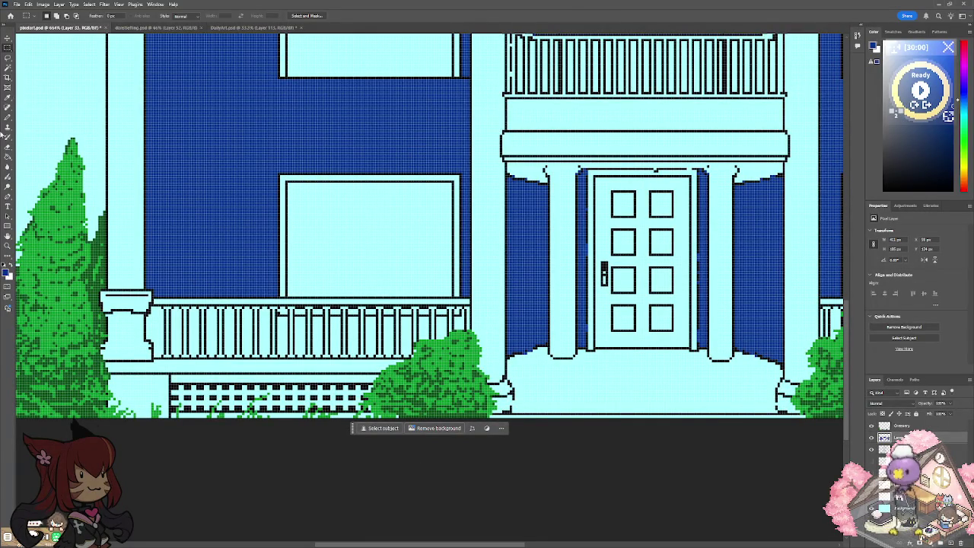
click(7, 67)
click(160, 329)
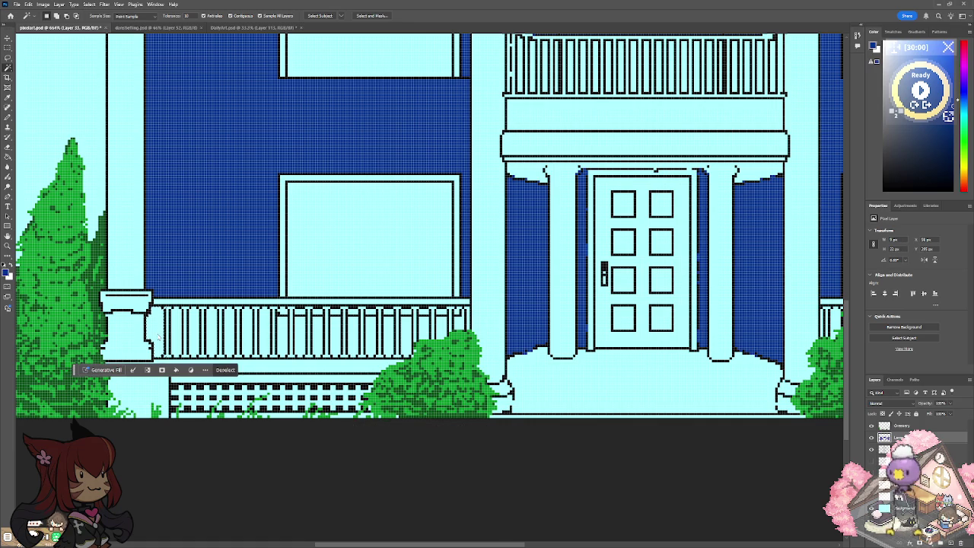
key(ctrl+d)
Pencil two right-hand porch railing bars white.
key(b)
scroll(181, 329, up, 5)
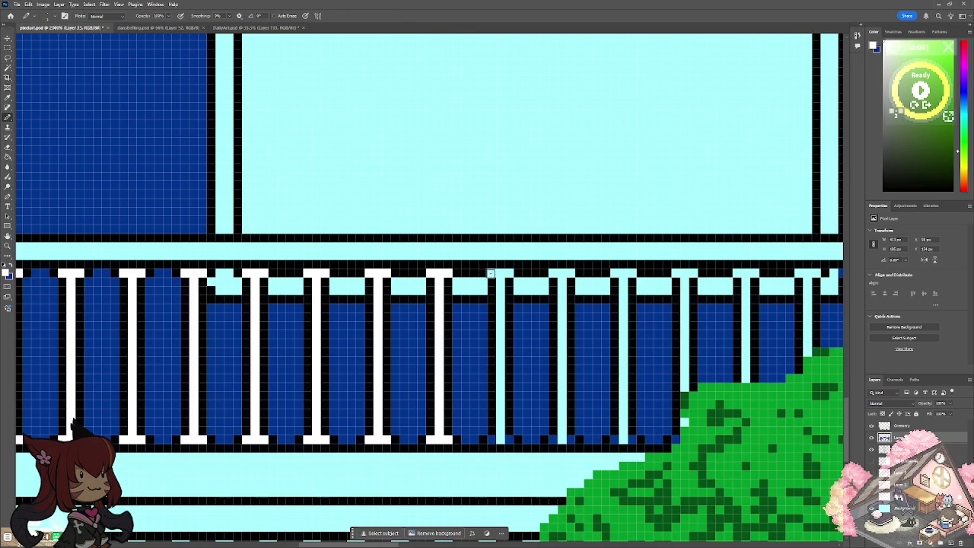
drag(502, 277, 505, 441)
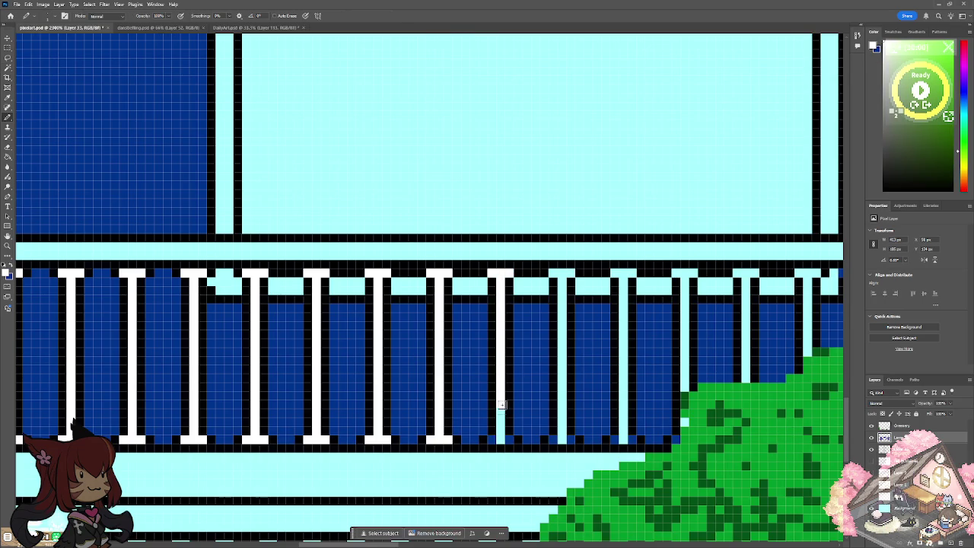
mouse_move(551, 274)
mouse_down()
mouse_move(572, 275)
mouse_move(563, 303)
mouse_move(565, 441)
mouse_up()
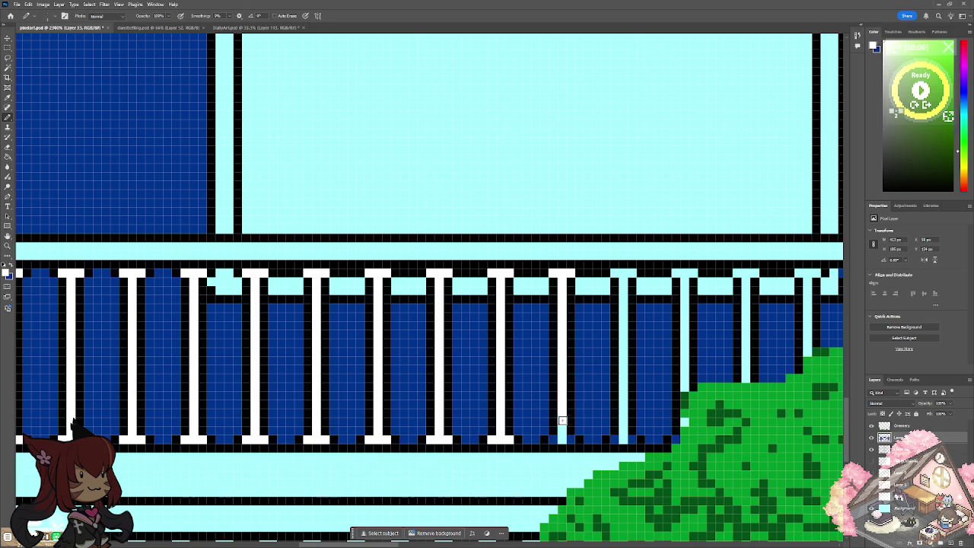
scroll(566, 441, down, 3)
scroll(566, 441, down, 3)
scroll(566, 441, down, 3)
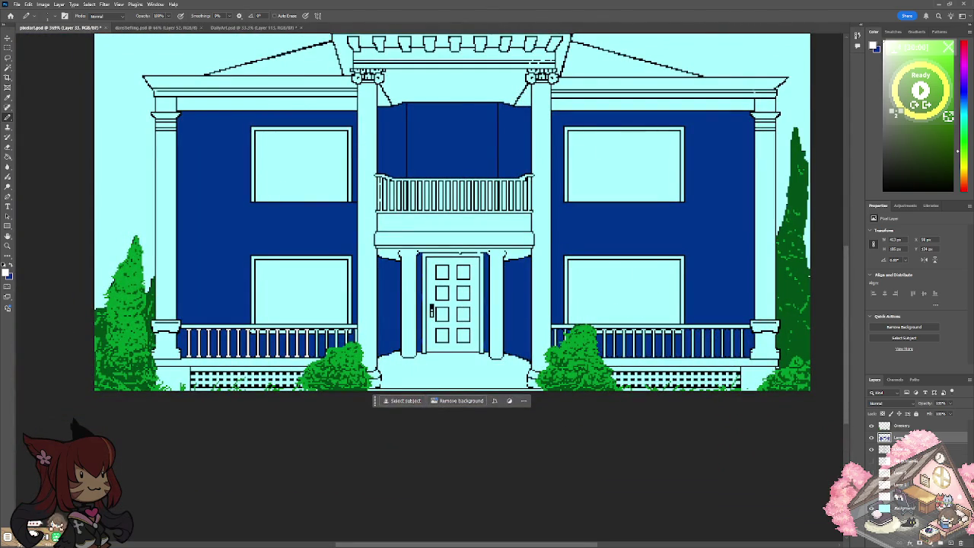
scroll(322, 334, up, 1)
scroll(322, 335, up, 2)
scroll(320, 333, up, 1)
scroll(319, 333, up, 1)
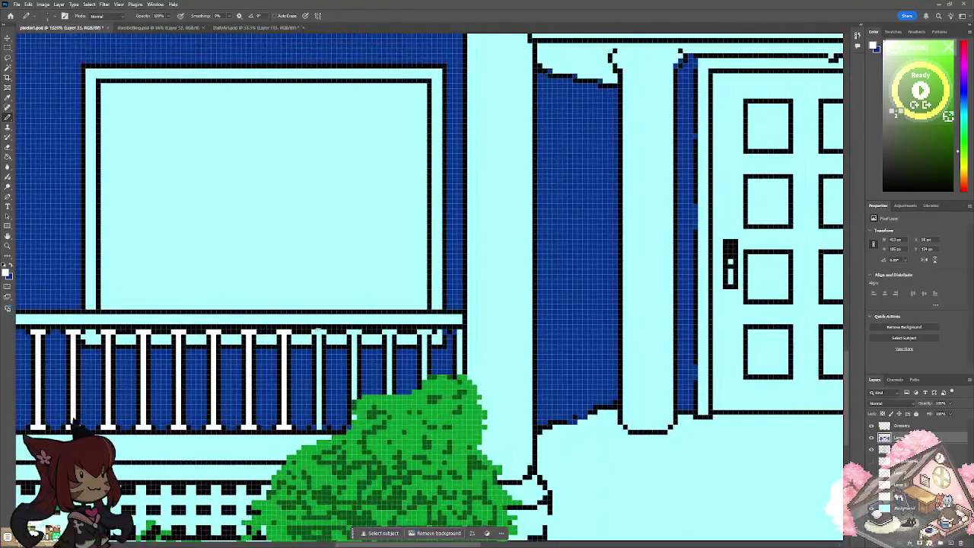
Paint the five left porch railing bars white and fit the whole house in view.
drag(319, 334, 314, 428)
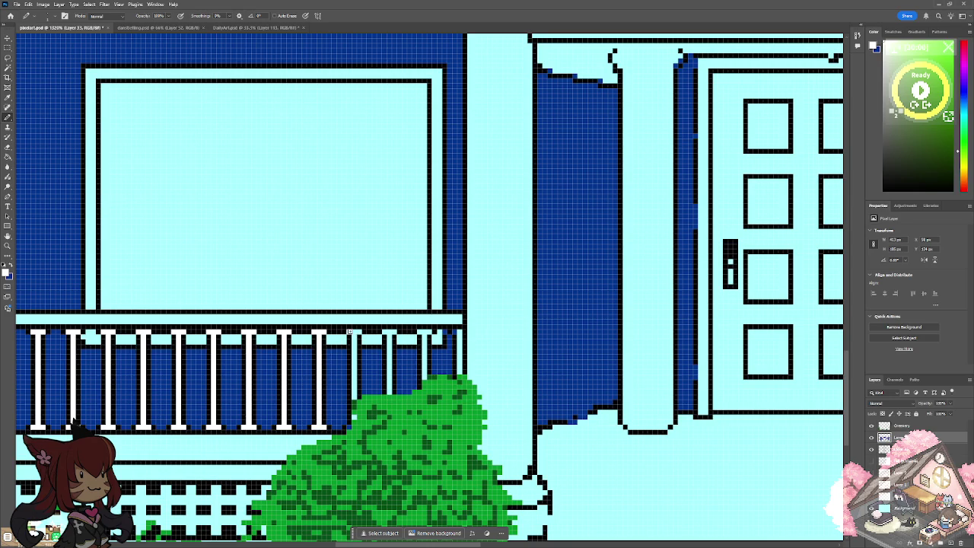
drag(358, 333, 354, 397)
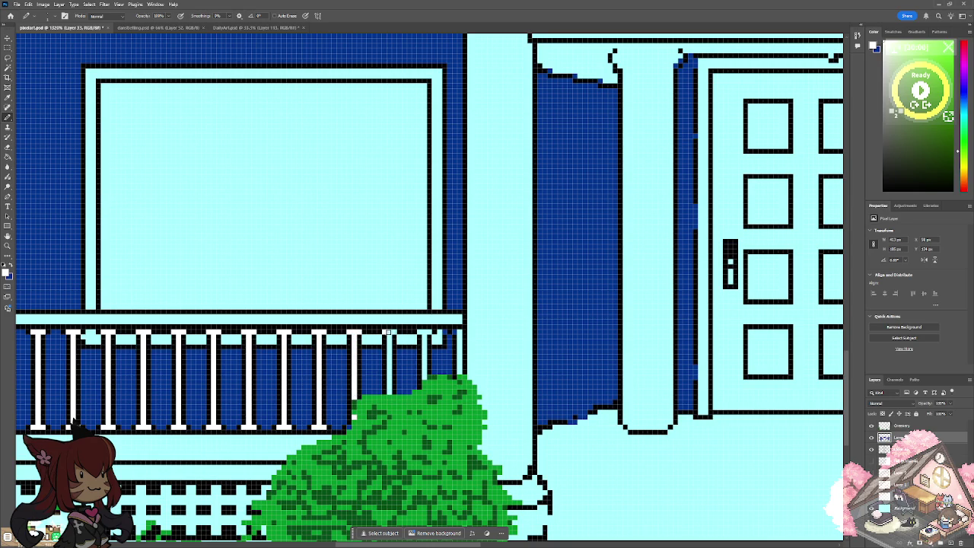
drag(391, 339, 389, 396)
drag(424, 338, 425, 379)
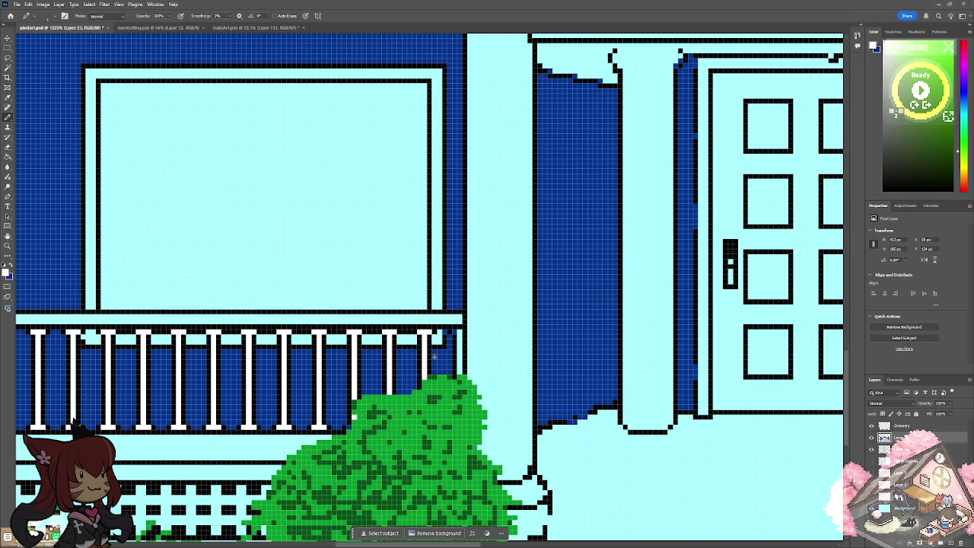
drag(460, 332, 460, 368)
key(ctrl+0)
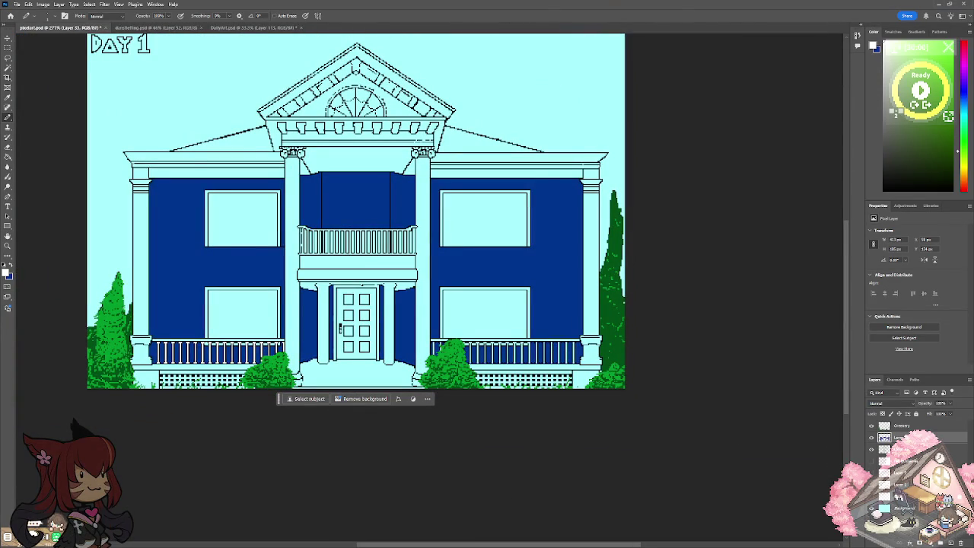
scroll(228, 327, up, 2)
scroll(229, 327, up, 2)
scroll(228, 327, up, 2)
scroll(228, 327, up, 1)
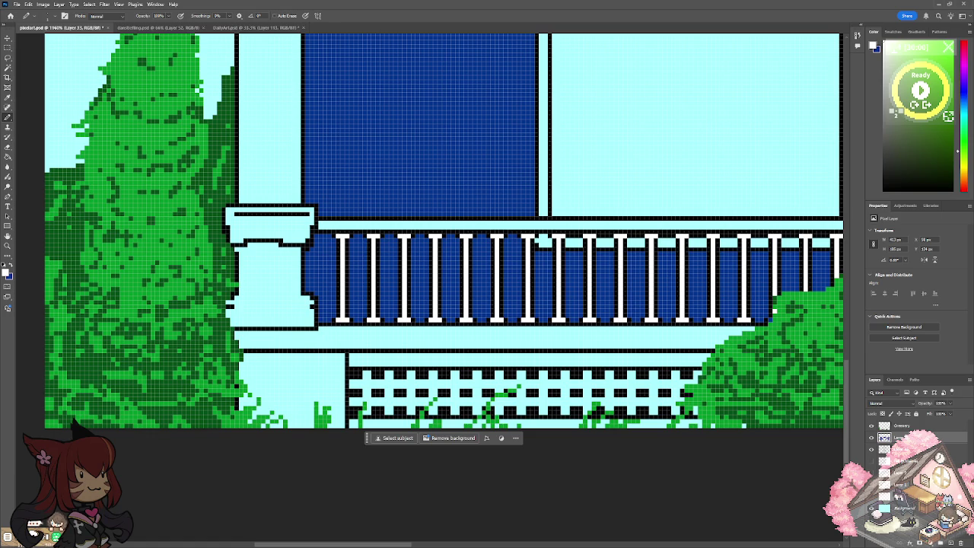
Select the top rail, porch floor ledge and lattice skirting, and fill them white.
click(8, 67)
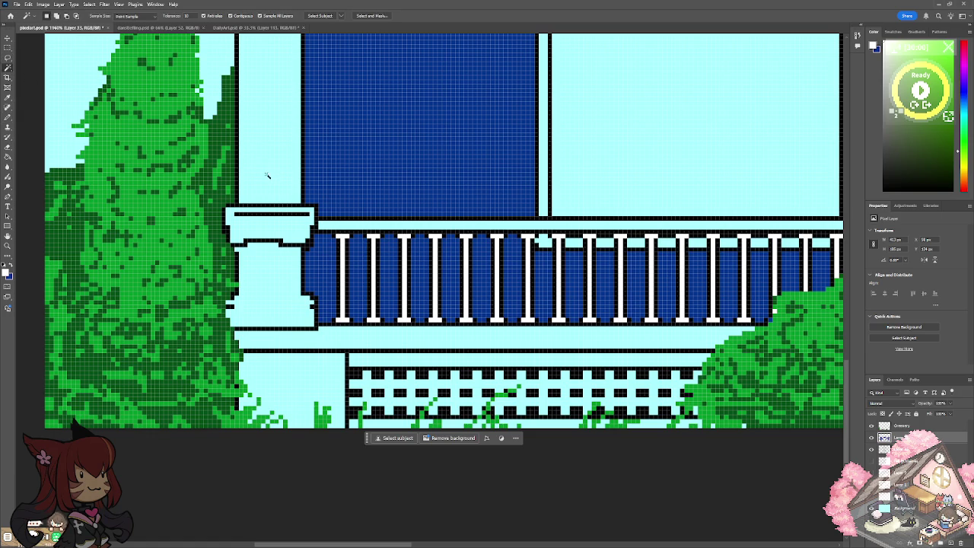
click(342, 227)
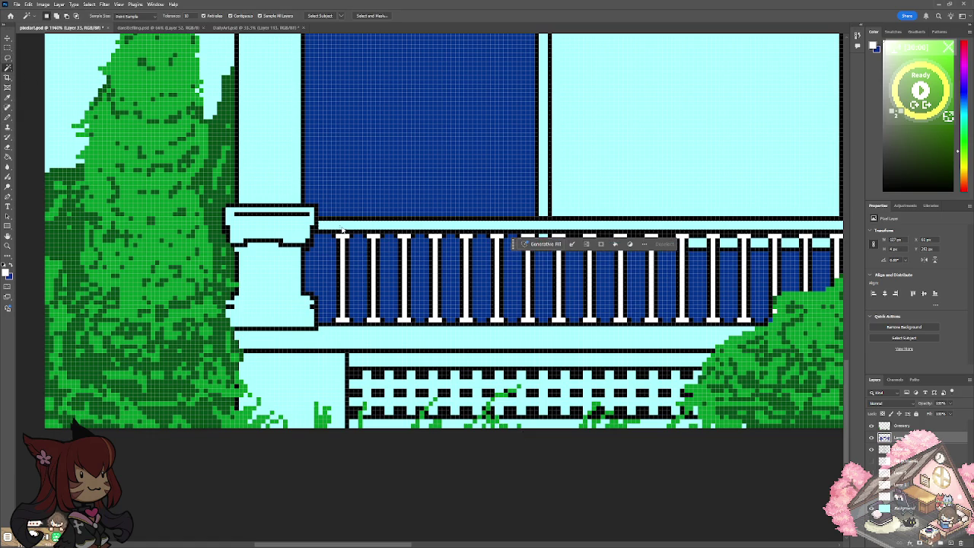
click(327, 333)
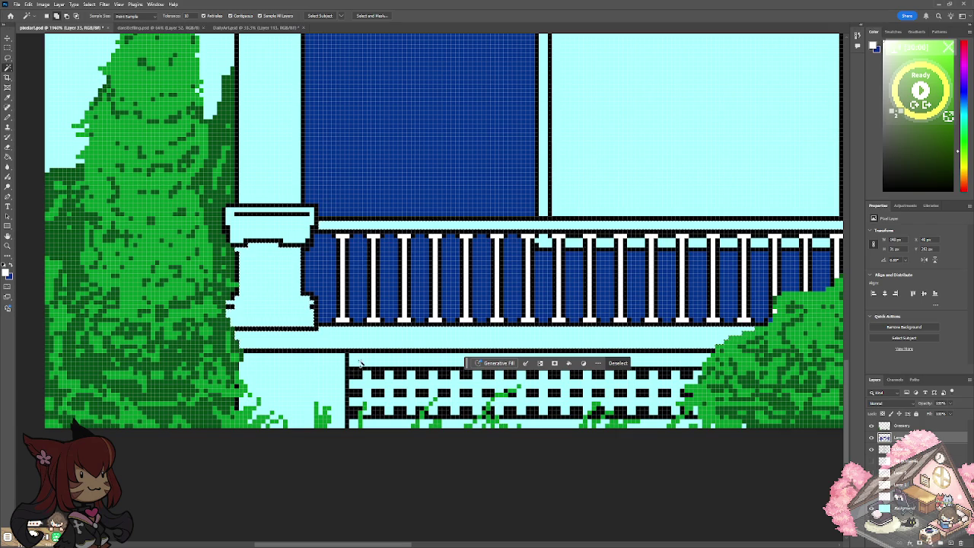
click(365, 363)
click(367, 384)
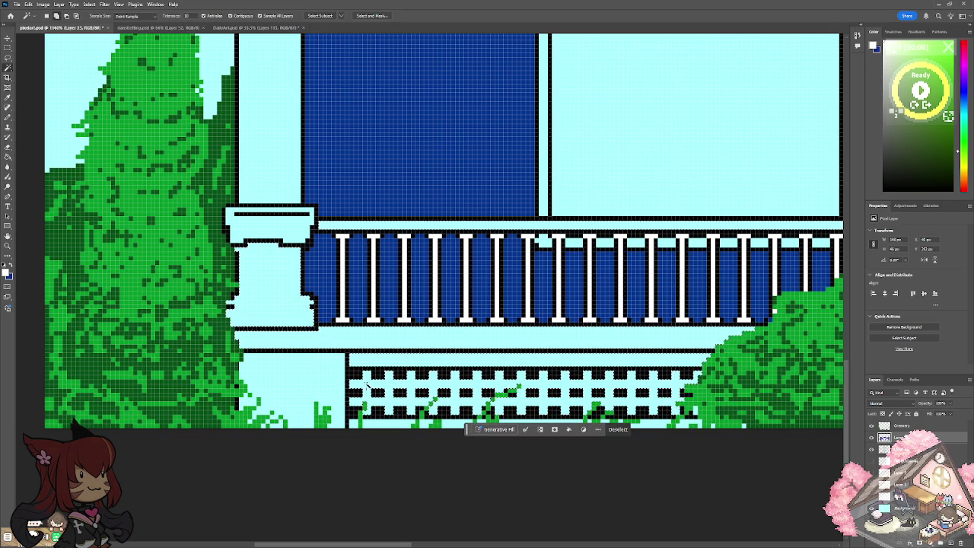
click(368, 427)
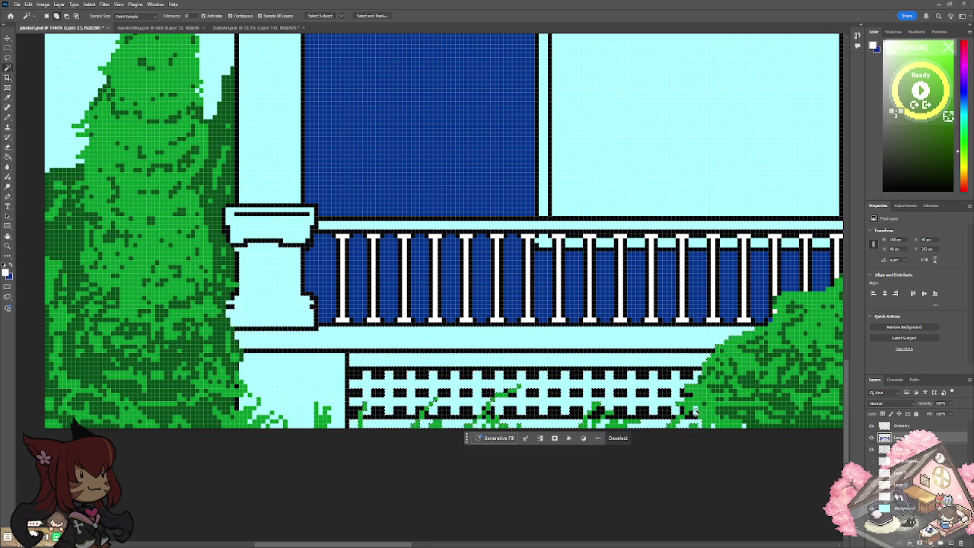
click(8, 157)
key(alt+BackSpace)
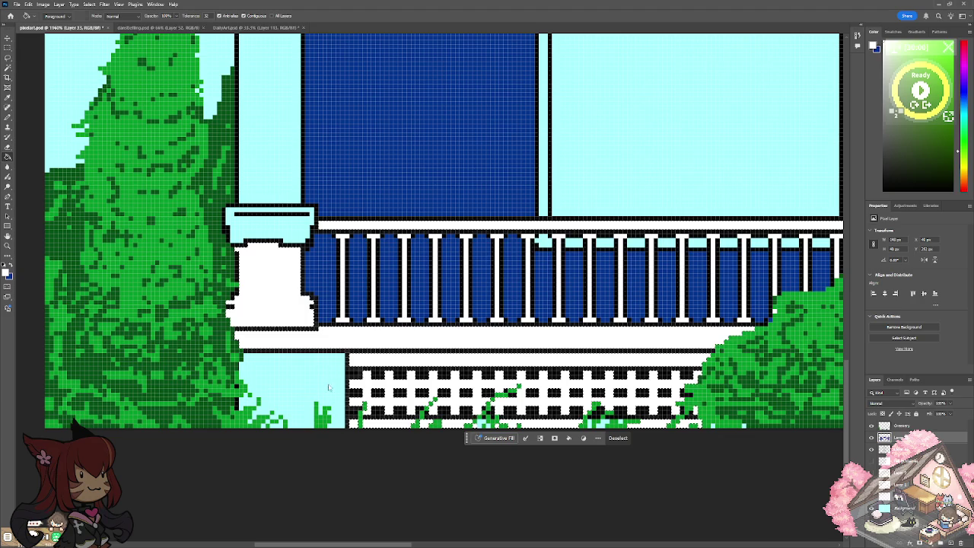
click(8, 47)
key(ctrl+d)
click(8, 115)
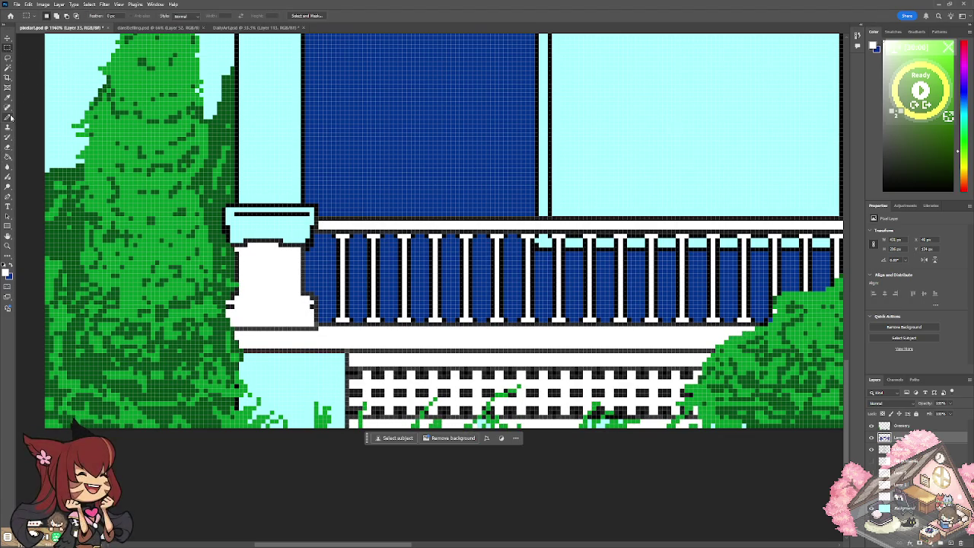
scroll(356, 235, down, 3)
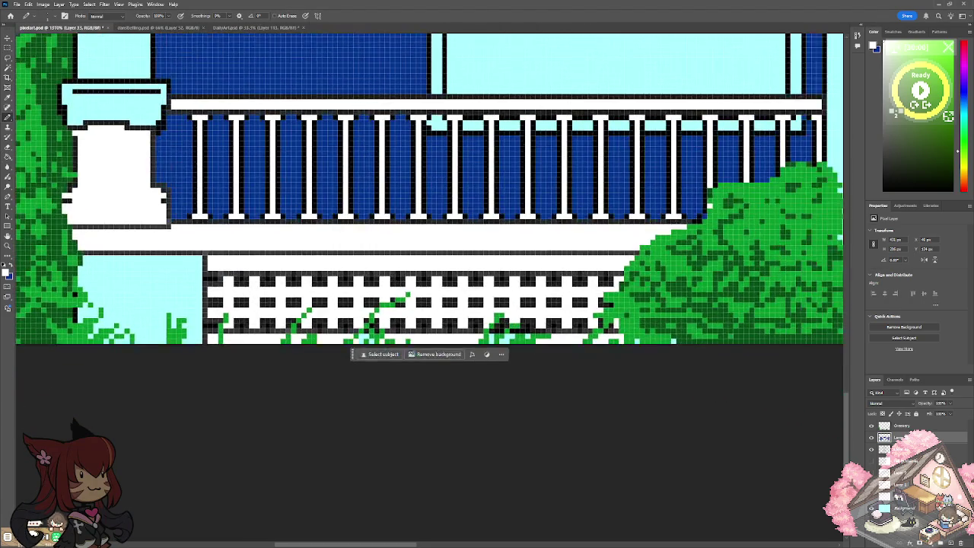
scroll(391, 329, up, 3)
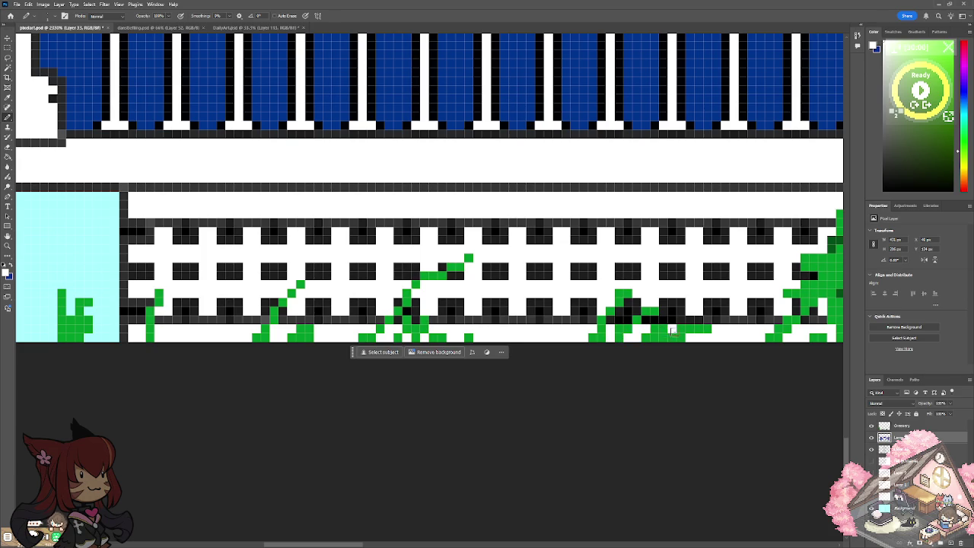
scroll(671, 337, down, 5)
scroll(535, 337, up, 3)
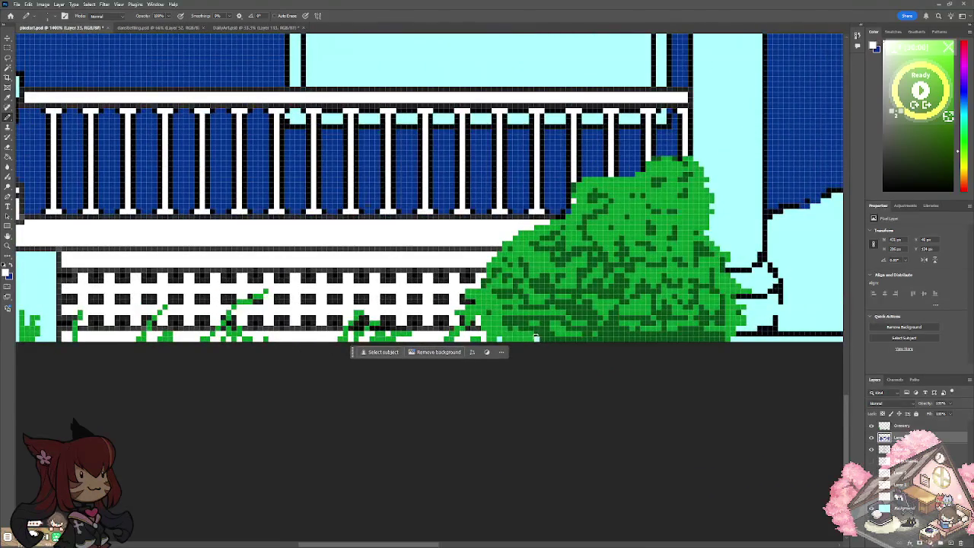
scroll(503, 341, down, 3)
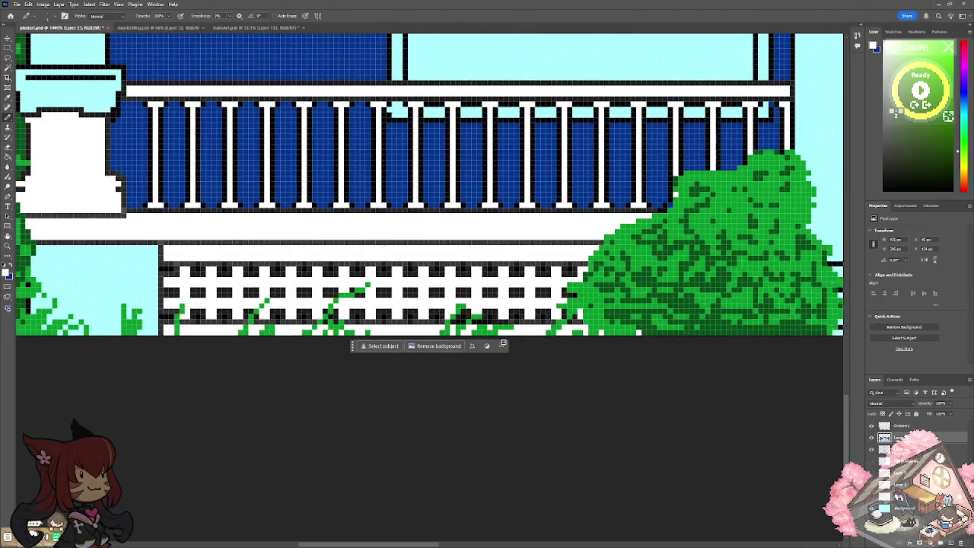
scroll(503, 342, up, 5)
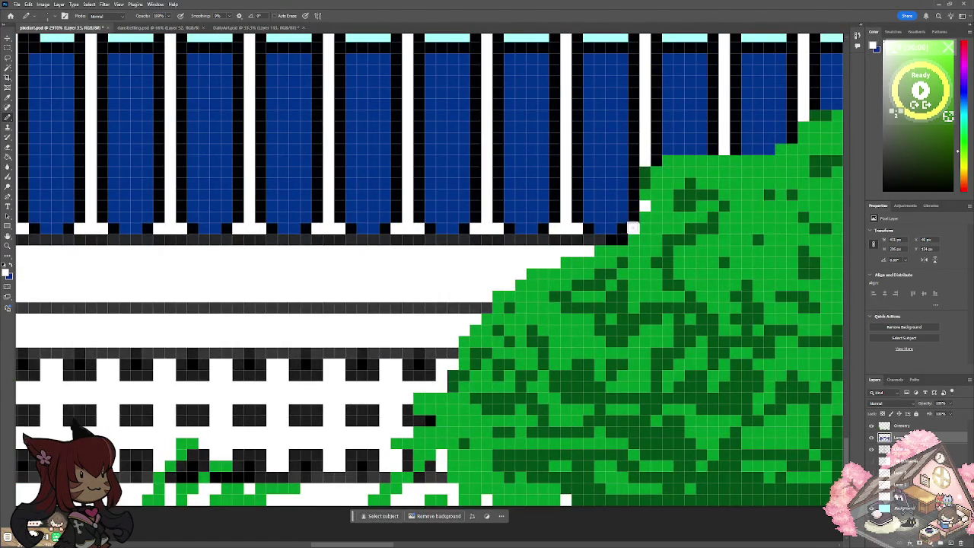
scroll(635, 224, down, 3)
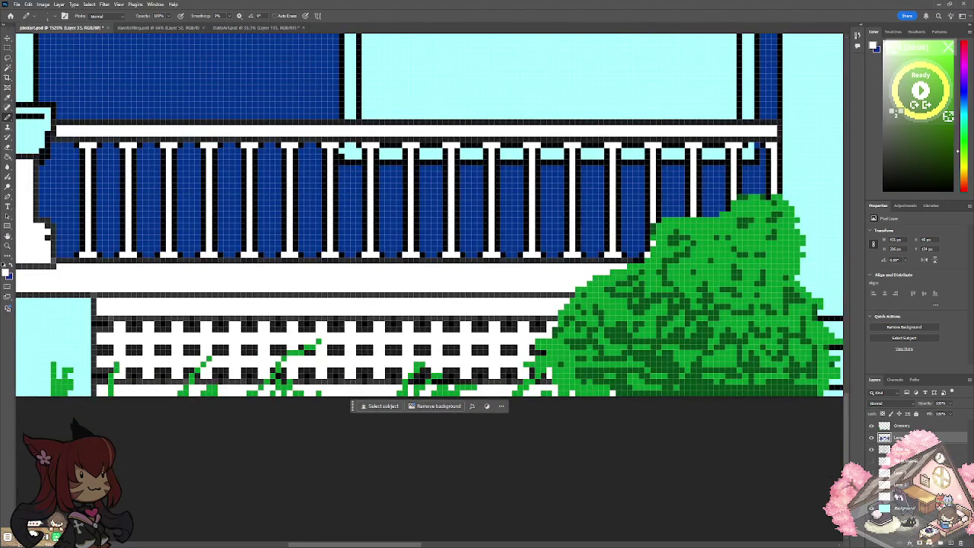
drag(636, 224, 872, 247)
scroll(431, 286, up, 2)
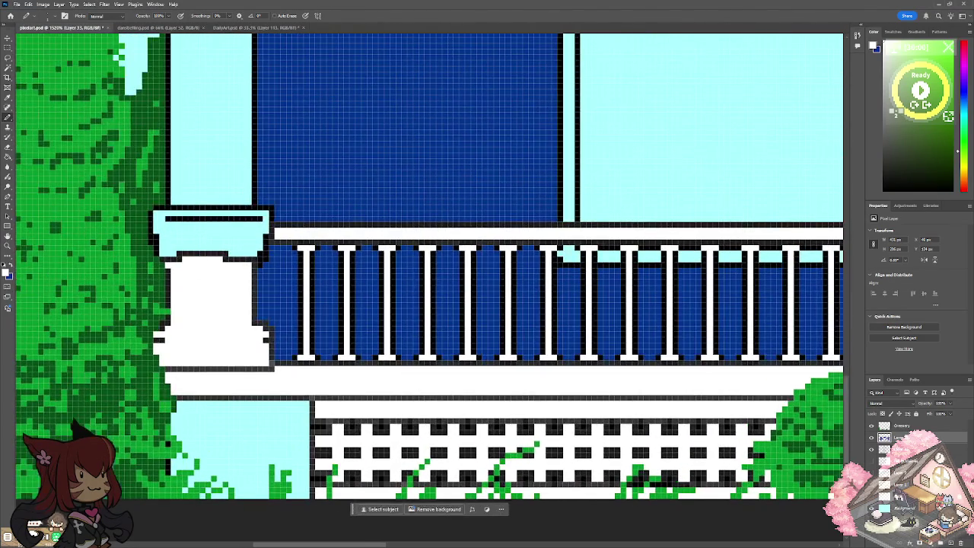
scroll(431, 286, up, 2)
scroll(431, 286, up, 2)
scroll(431, 286, up, 2)
scroll(431, 286, down, 5)
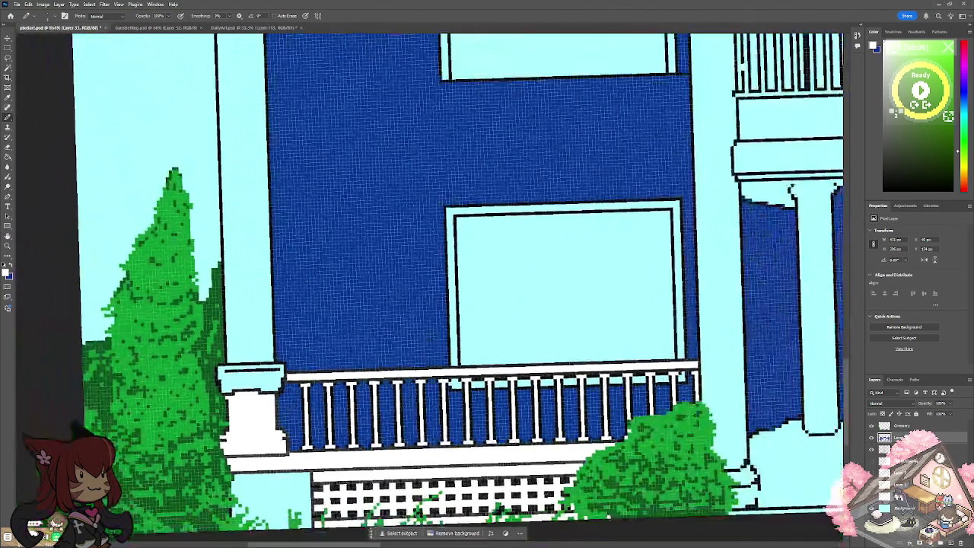
scroll(431, 287, down, 3)
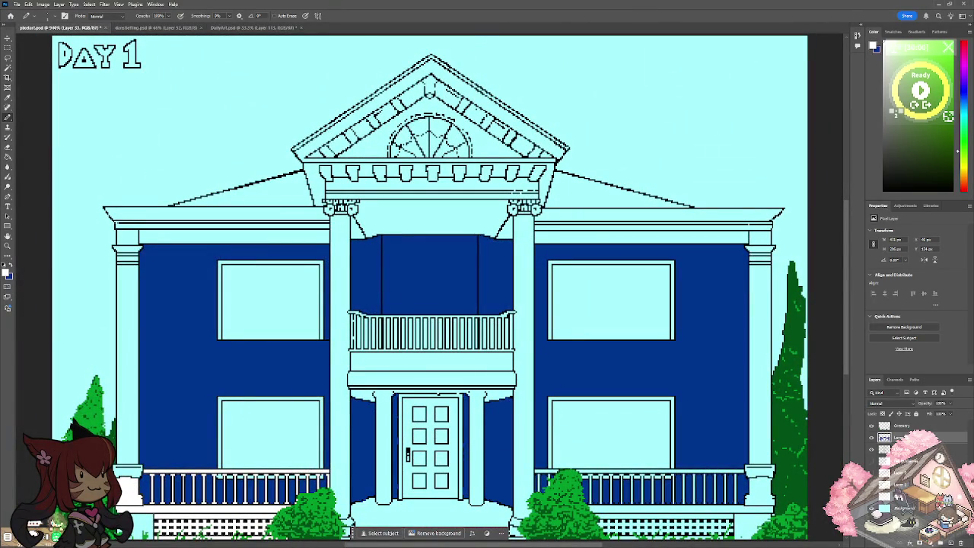
scroll(430, 287, up, 3)
scroll(431, 286, left, 1)
scroll(431, 287, up, 1)
scroll(431, 286, down, 4)
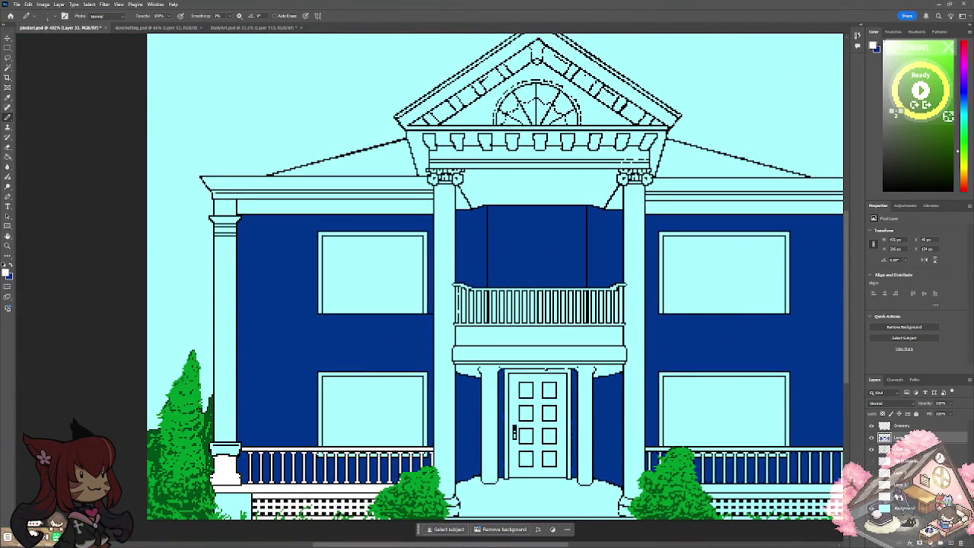
Magic Wand-select the pale left column, its base, upper trim, cornice and left porch column.
click(7, 68)
click(223, 402)
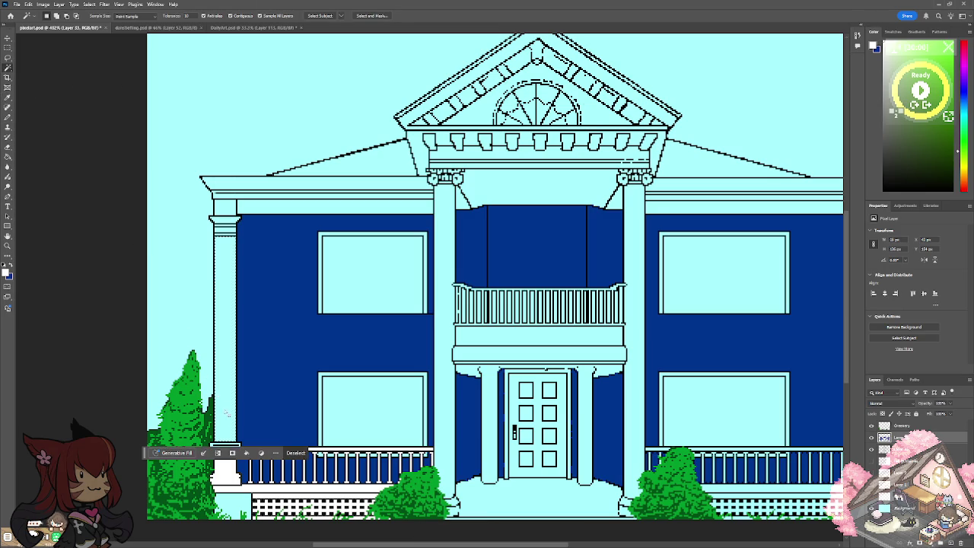
shift+click(231, 445)
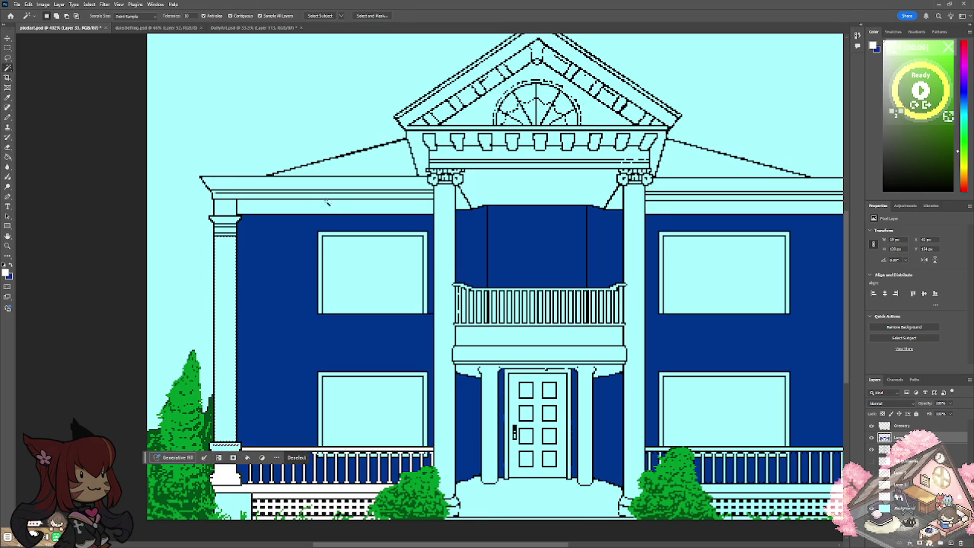
shift+click(316, 204)
scroll(235, 415, down, 1)
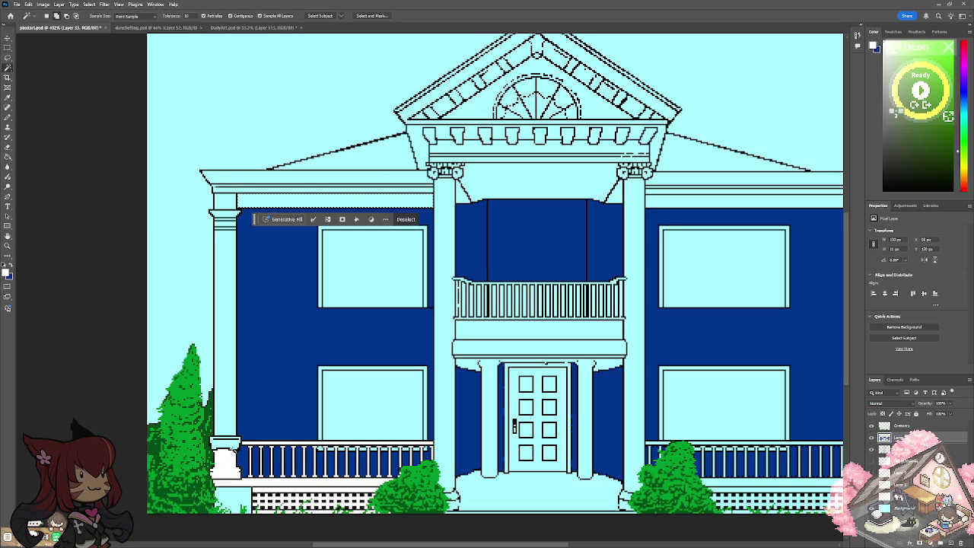
shift+click(233, 444)
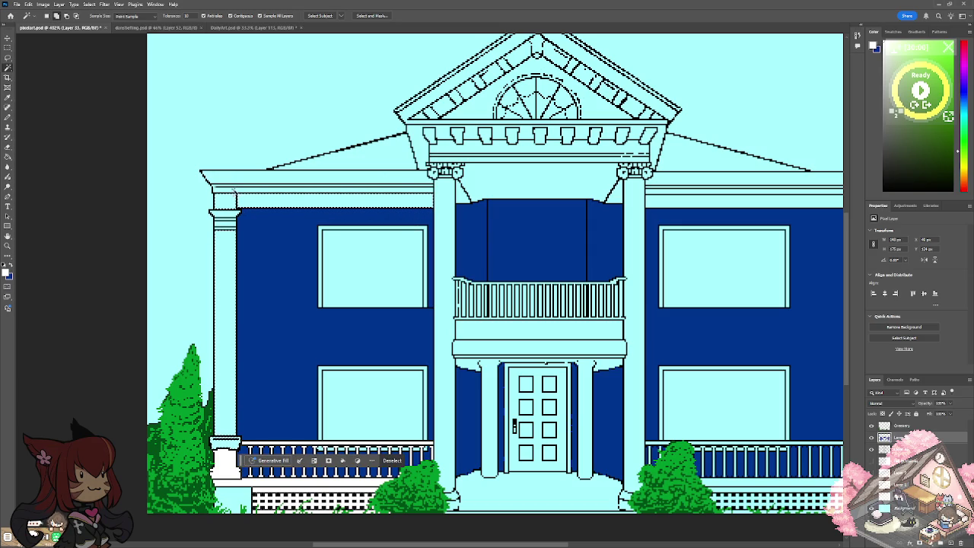
shift+click(388, 189)
shift+click(447, 205)
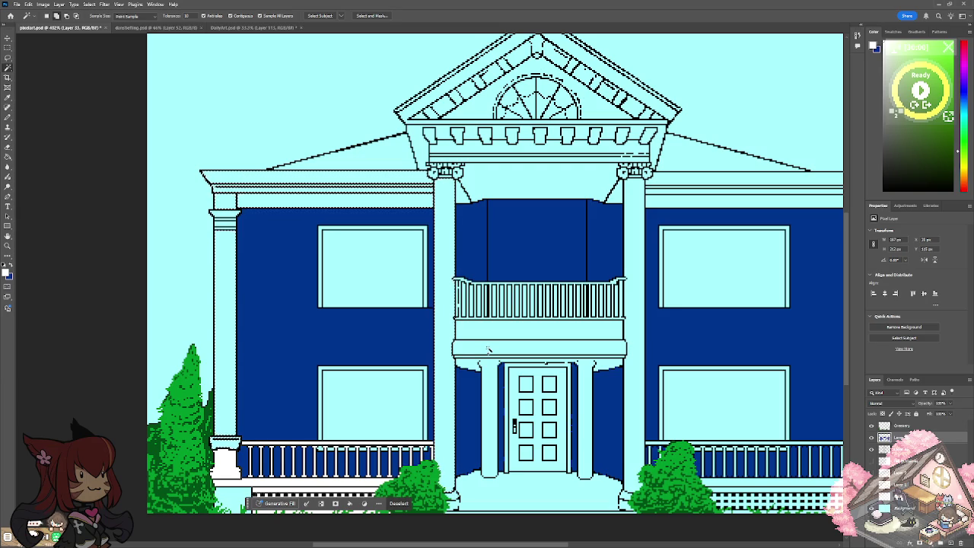
Add the porch band, door frame, right column and right cornice, then fill everything white.
shift+click(488, 349)
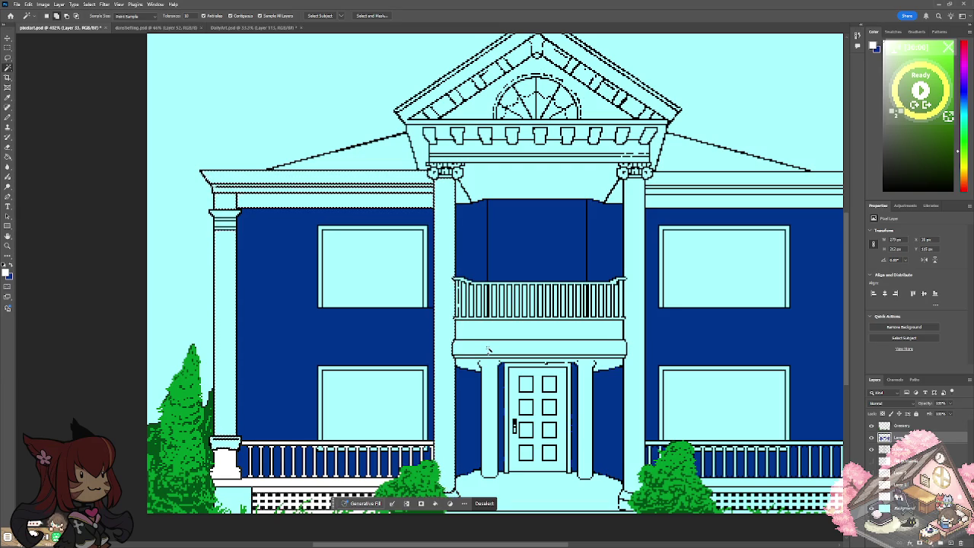
shift+click(490, 408)
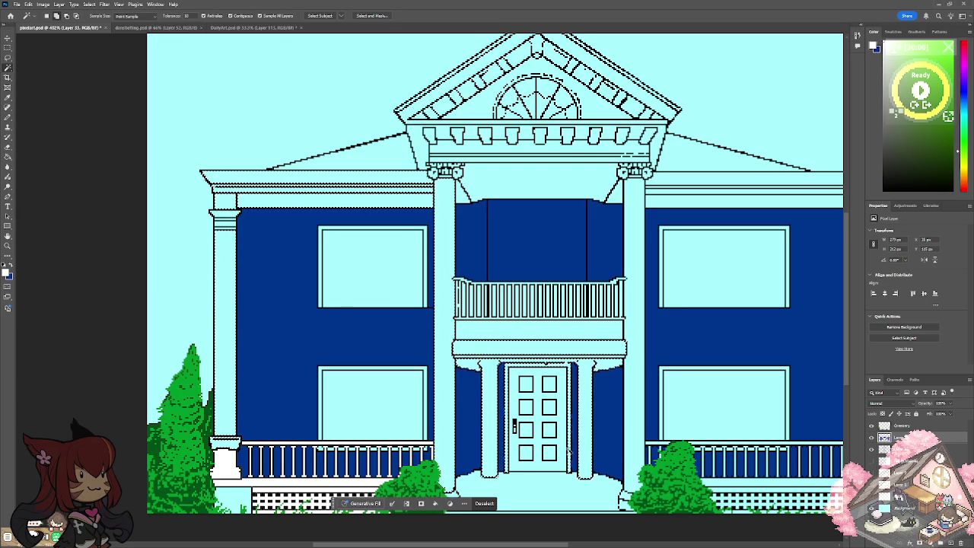
shift+click(638, 367)
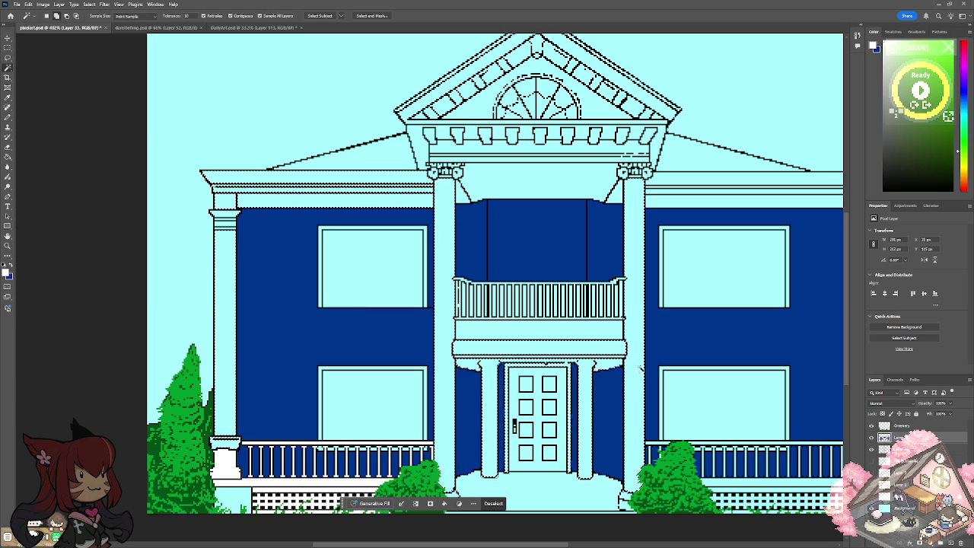
shift+click(677, 191)
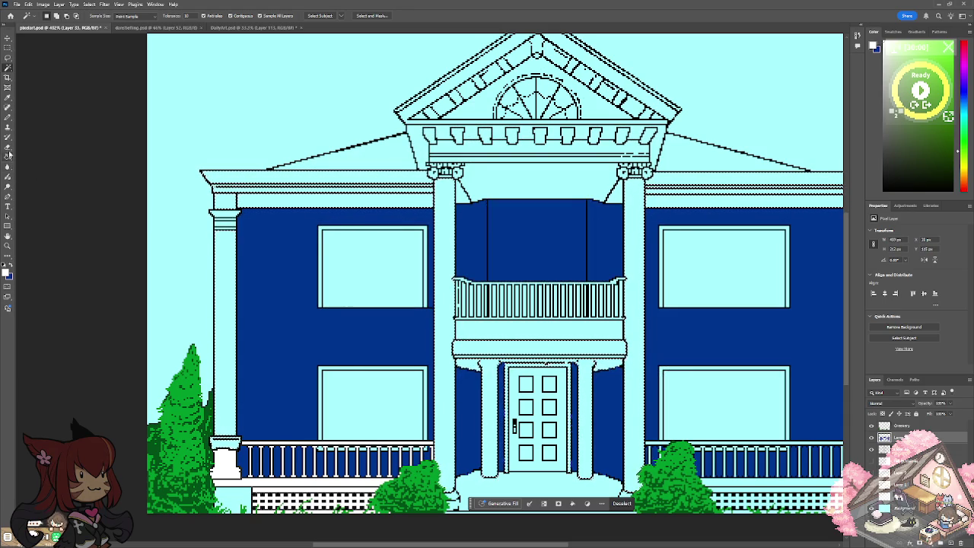
scroll(495, 274, right, 5)
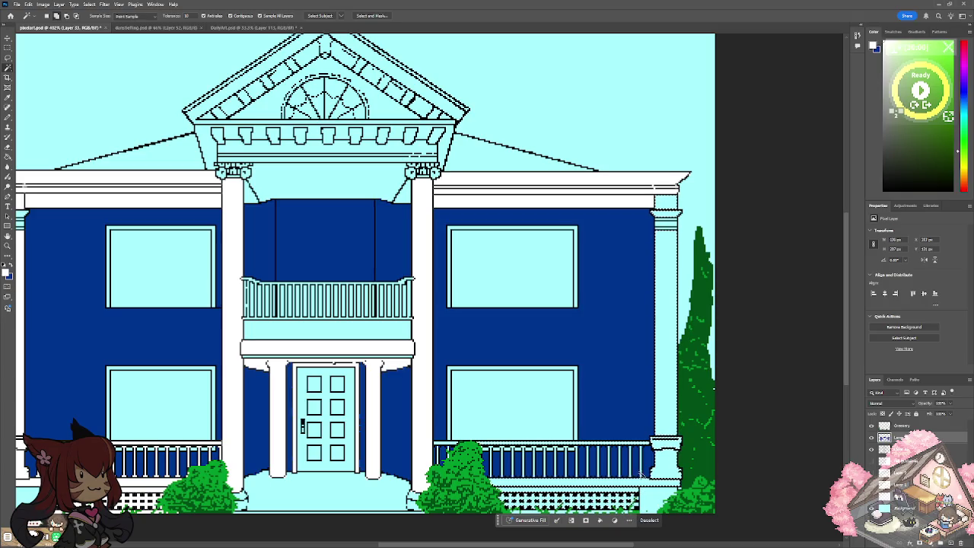
click(7, 157)
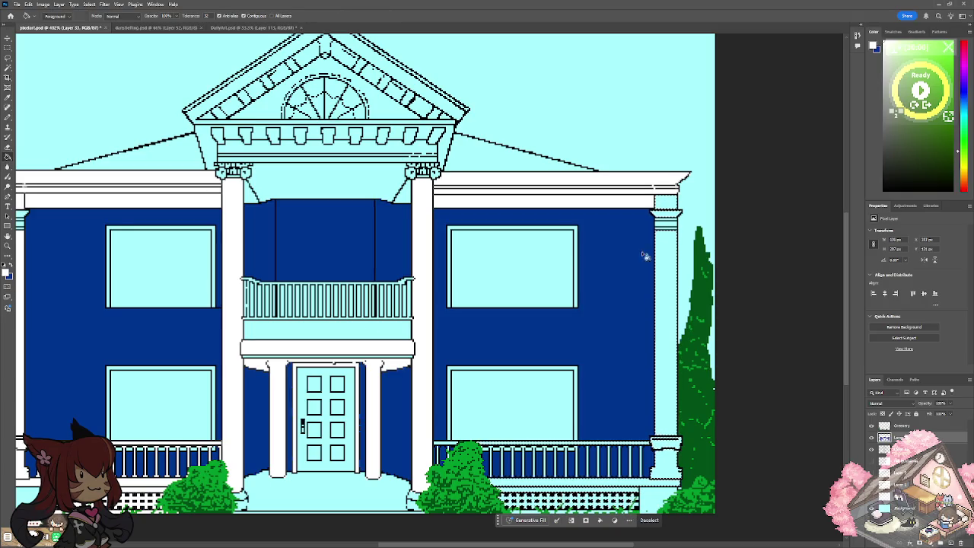
click(666, 357)
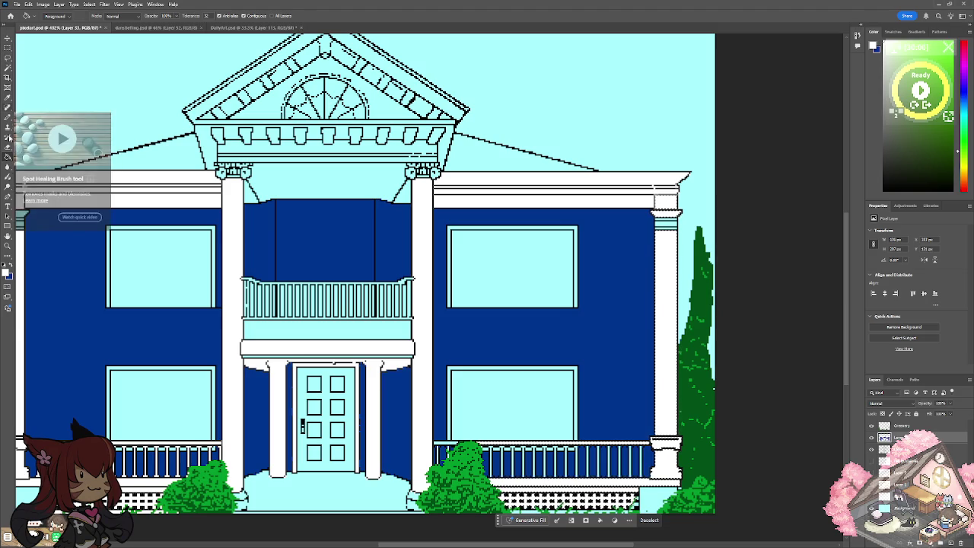
Deselect and pencil over the green weeds along the fence bottom.
click(8, 48)
key(ctrl+d)
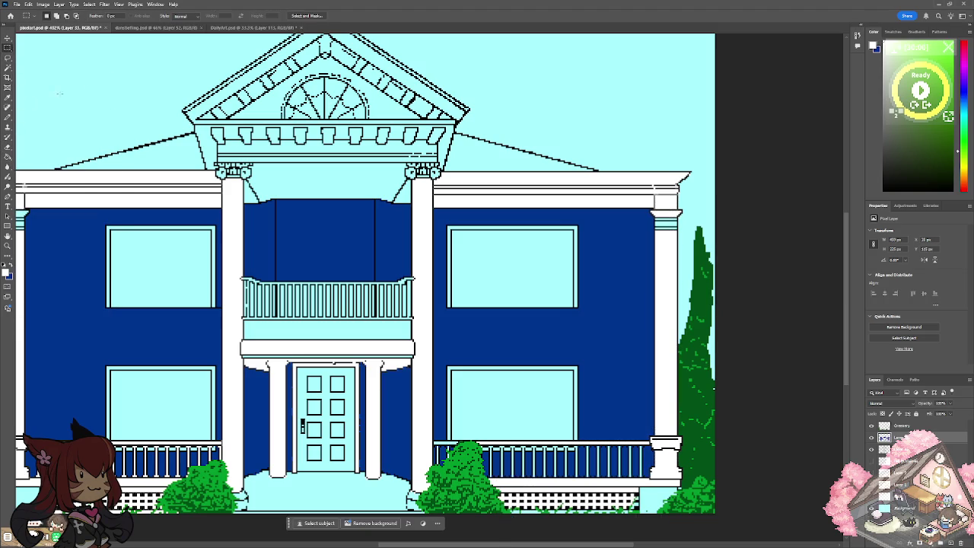
click(8, 117)
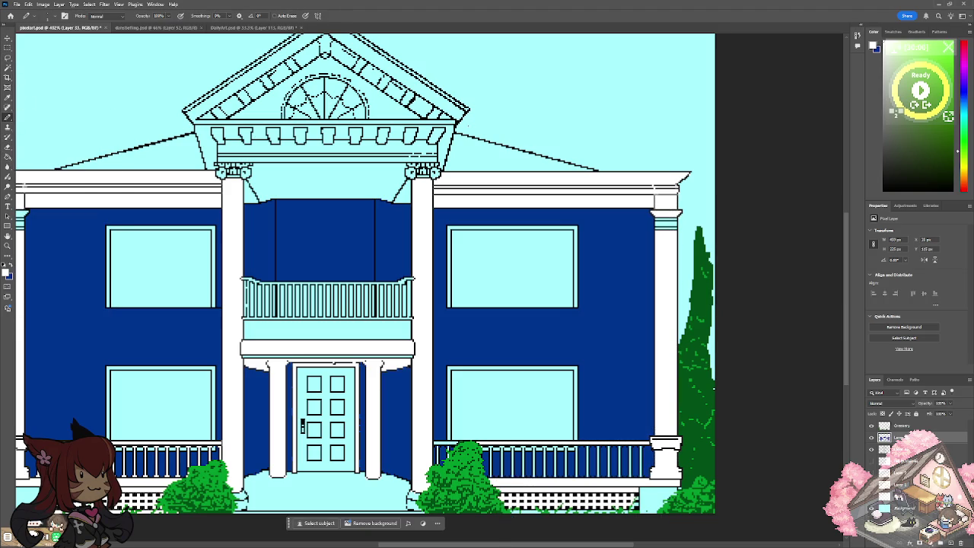
scroll(487, 347, up, 5)
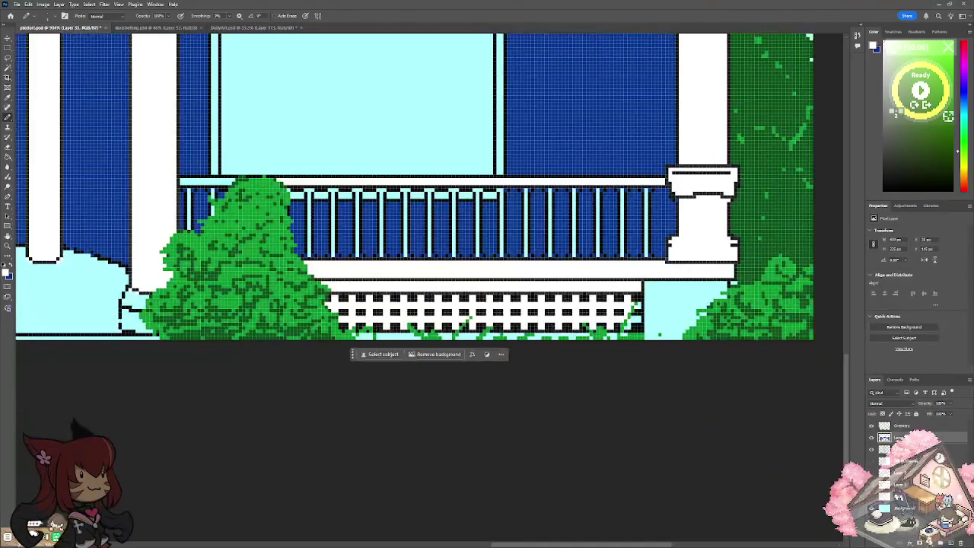
scroll(487, 347, up, 3)
drag(365, 362, 749, 365)
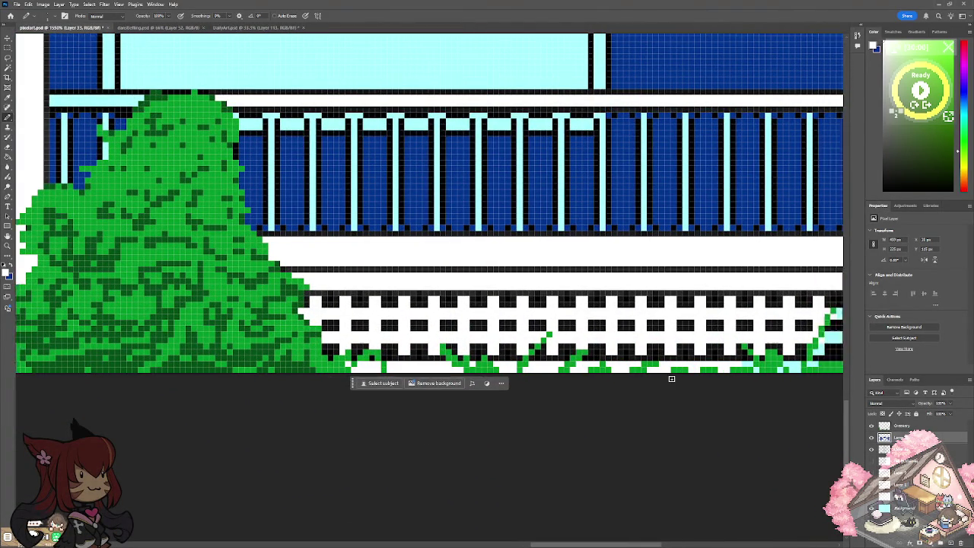
Darken stray fence-corner pixels, turn leftover white ones light cyan, then pan up to the cornice.
scroll(671, 378, right, 5)
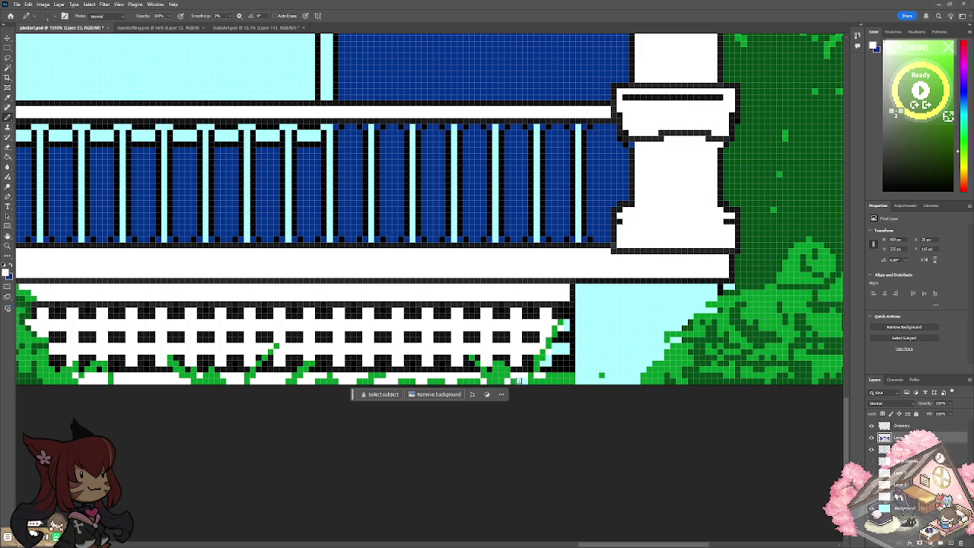
drag(553, 347, 545, 366)
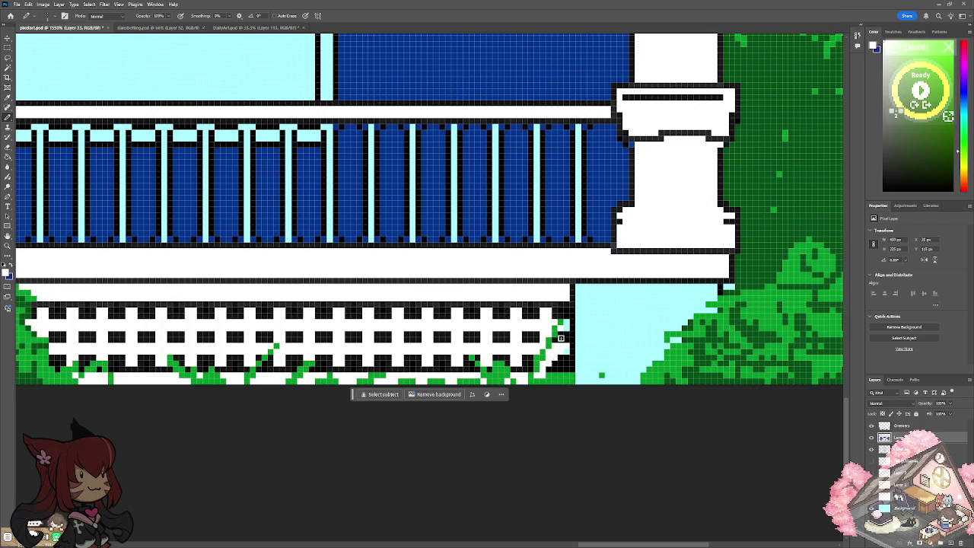
click(560, 338)
scroll(583, 299, down, 3)
scroll(578, 297, down, 2)
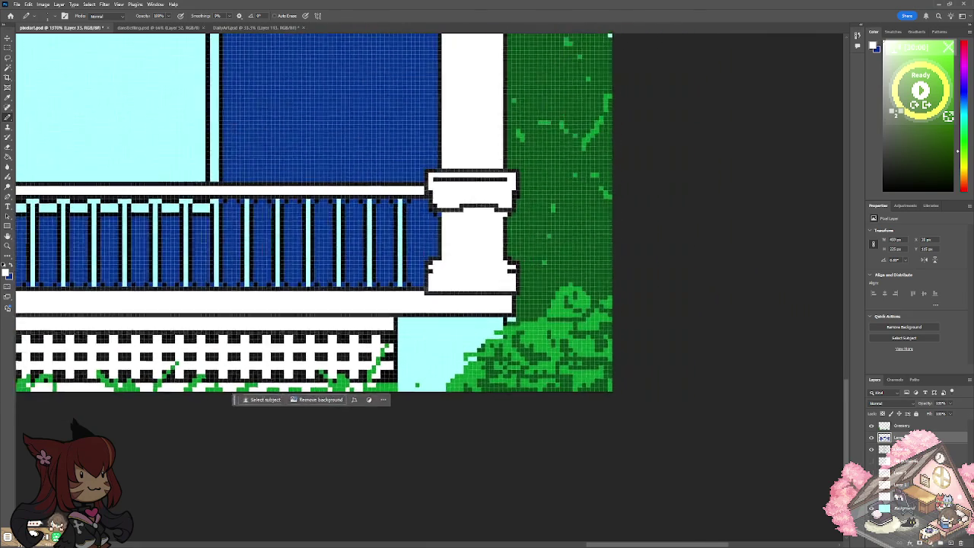
scroll(578, 297, down, 2)
scroll(571, 293, up, 5)
scroll(571, 293, up, 5)
scroll(459, 249, up, 1)
scroll(459, 250, up, 1)
scroll(458, 249, up, 1)
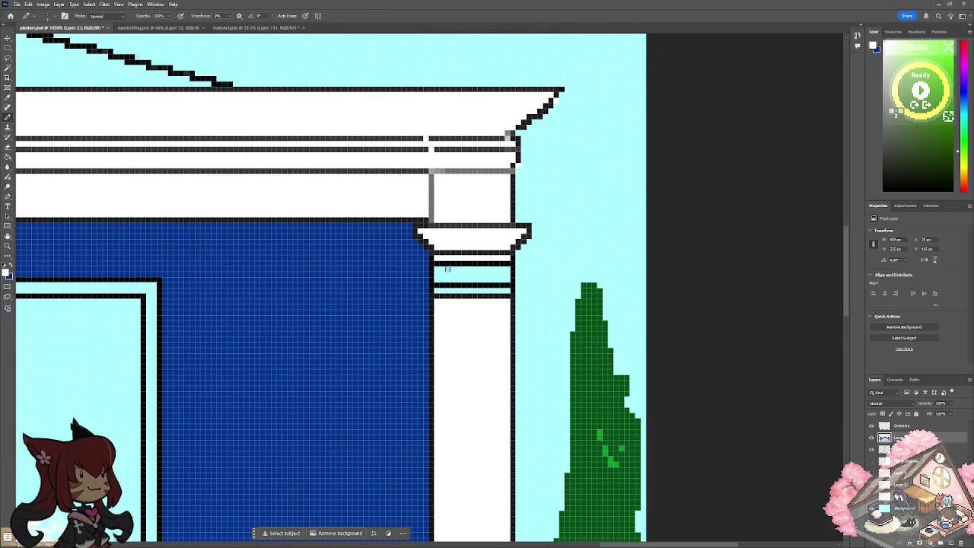
Erase the white row inside the pillar capital, then scroll to the other wing's capital.
mouse_move(435, 273)
mouse_down()
mouse_move(493, 275)
mouse_move(441, 272)
mouse_move(484, 274)
mouse_move(487, 290)
mouse_move(513, 288)
mouse_up()
scroll(516, 307, down, 2)
scroll(506, 285, down, 2)
scroll(496, 263, down, 1)
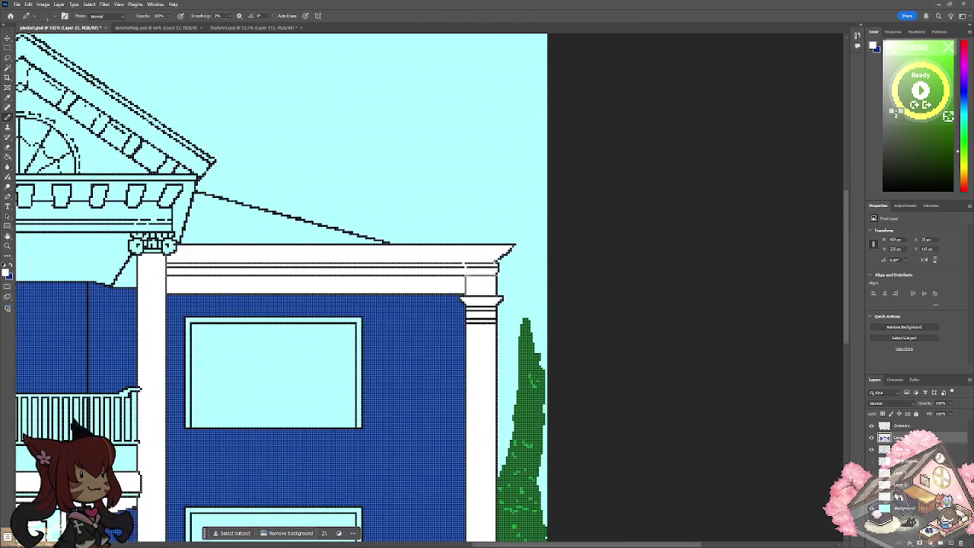
scroll(496, 263, up, 2)
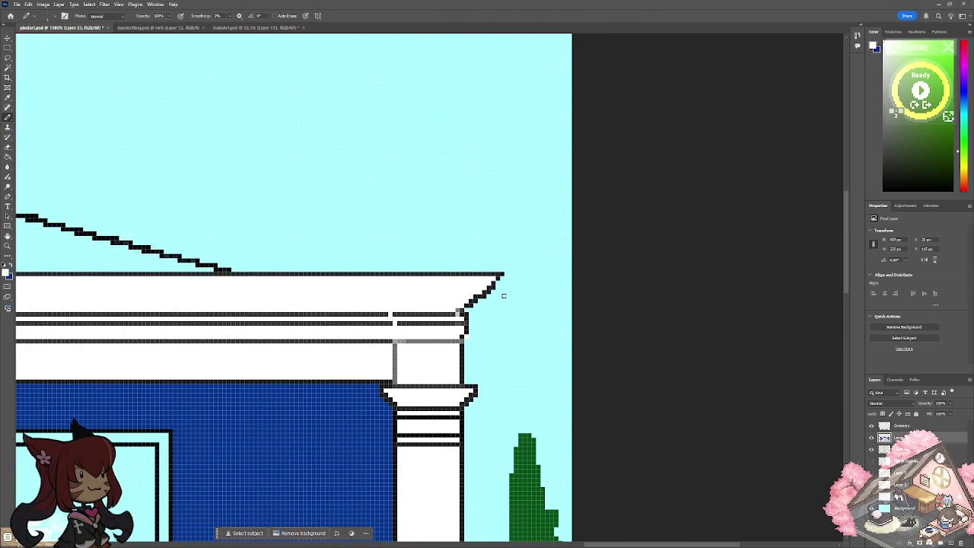
scroll(503, 295, down, 2)
scroll(503, 296, down, 2)
scroll(309, 267, up, 1)
scroll(310, 267, up, 2)
scroll(327, 256, up, 2)
scroll(326, 257, up, 1)
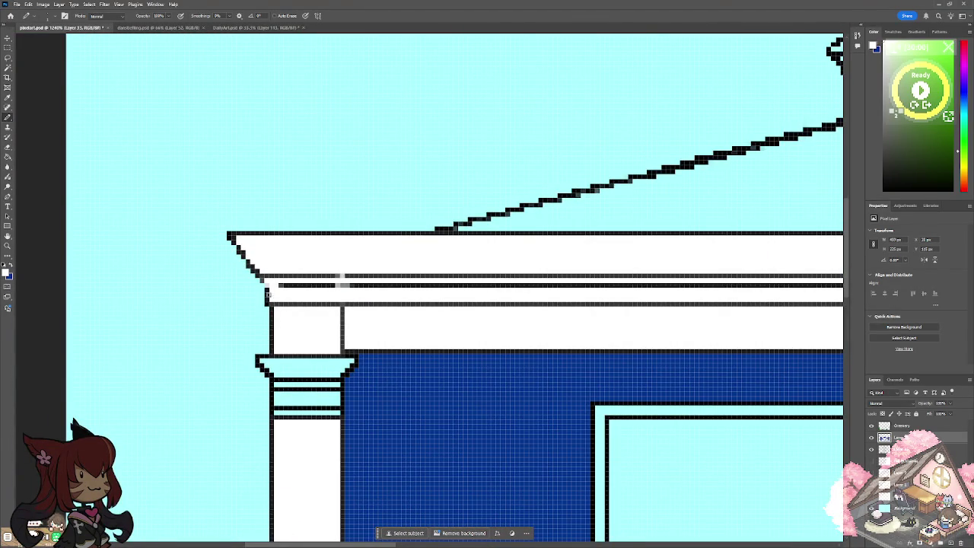
Repaint the capital's rows: white top row, brightened dark row, and light-cyan row, then zoom out.
mouse_move(262, 364)
mouse_down()
mouse_move(280, 376)
mouse_move(350, 364)
mouse_move(271, 362)
mouse_move(335, 368)
mouse_up()
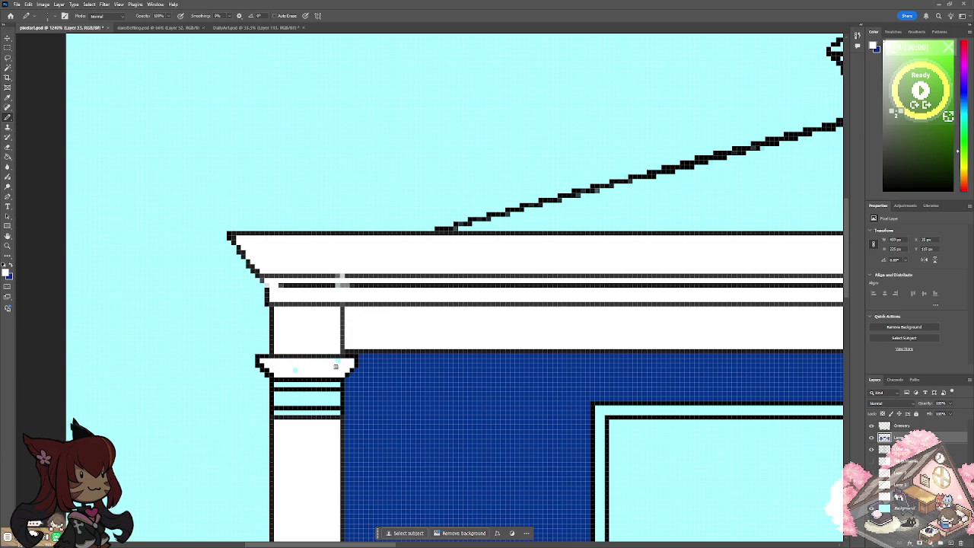
click(295, 370)
drag(275, 386, 334, 385)
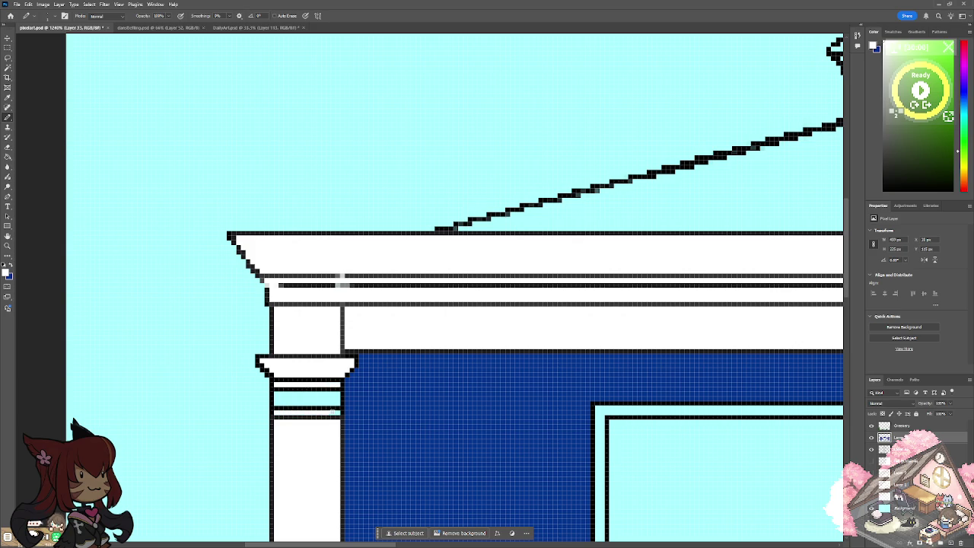
mouse_move(275, 401)
mouse_down()
mouse_move(339, 397)
mouse_move(278, 395)
mouse_move(332, 395)
mouse_up()
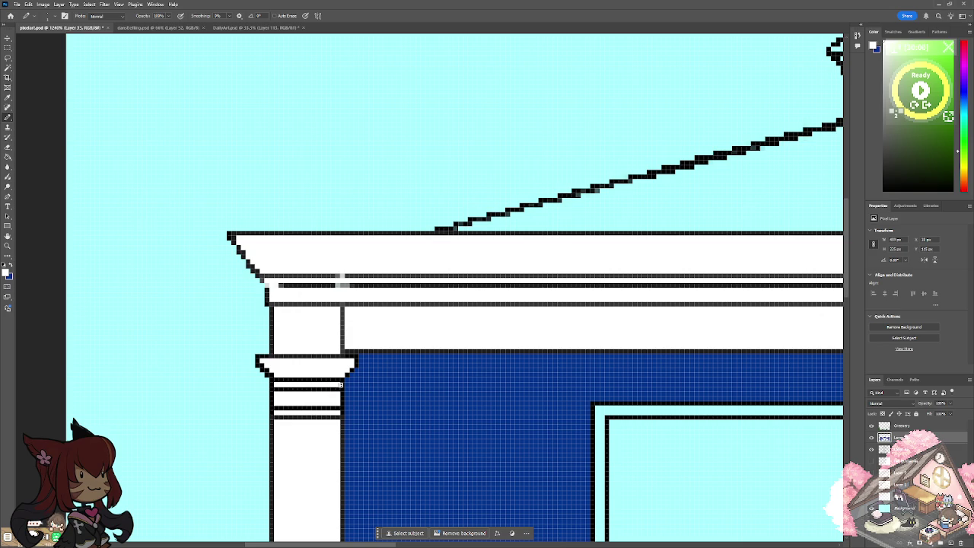
scroll(337, 388, down, 5)
scroll(337, 386, down, 3)
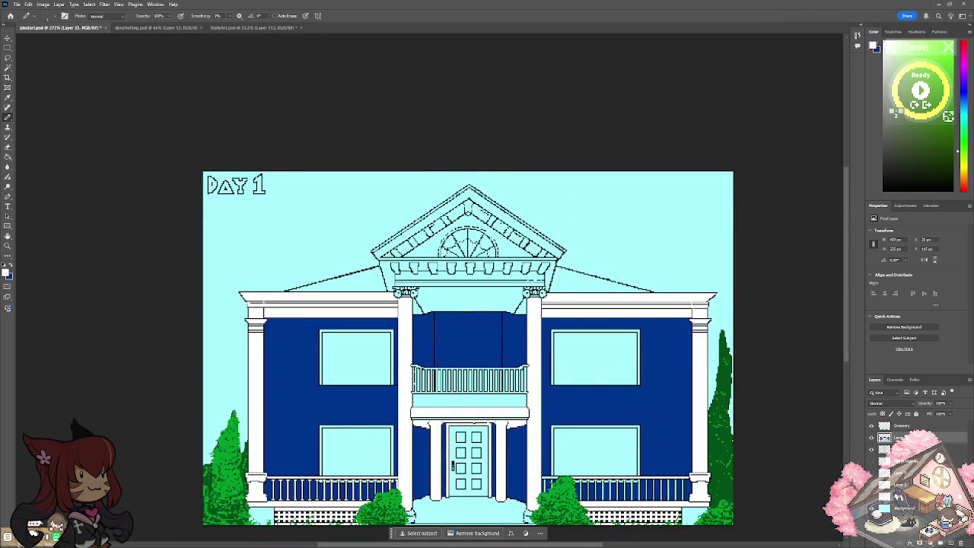
Repaint the central balcony's lower edge and redraw the line beneath it in dark pixels.
scroll(426, 423, up, 5)
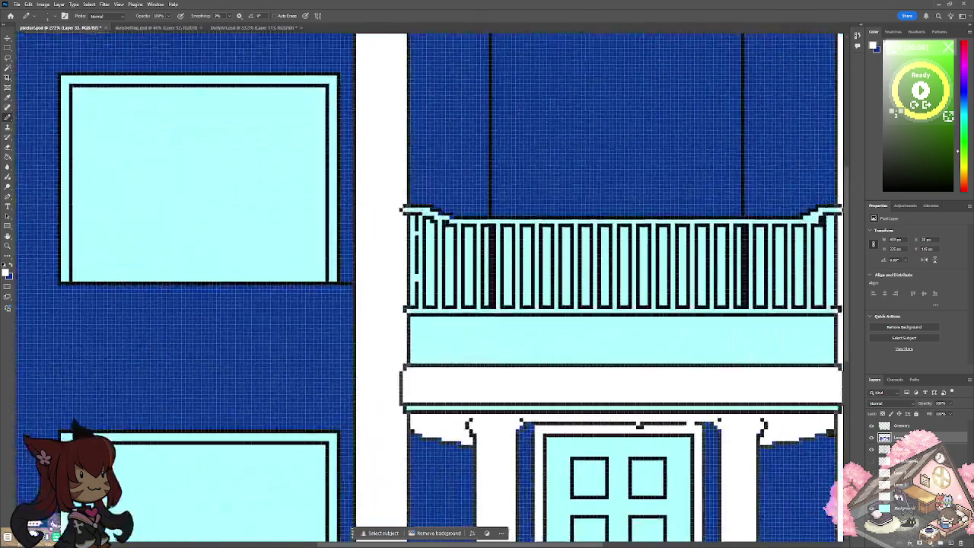
drag(379, 405, 570, 405)
scroll(593, 397, right, 3)
scroll(592, 397, right, 3)
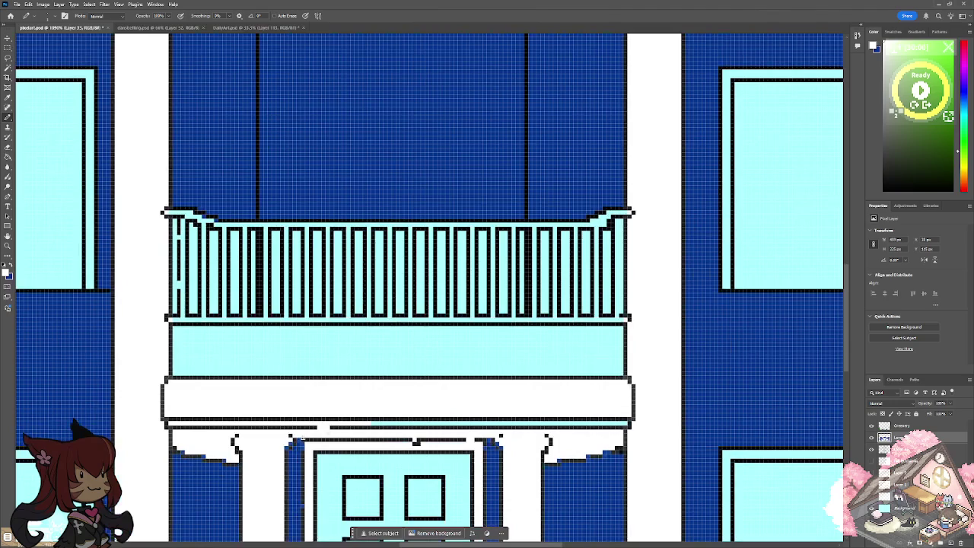
drag(372, 423, 624, 423)
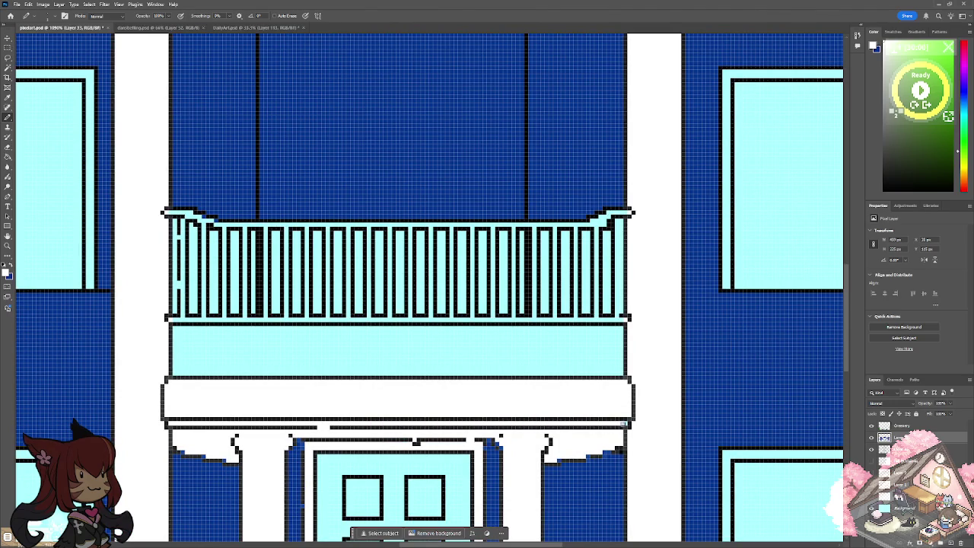
scroll(622, 423, down, 10)
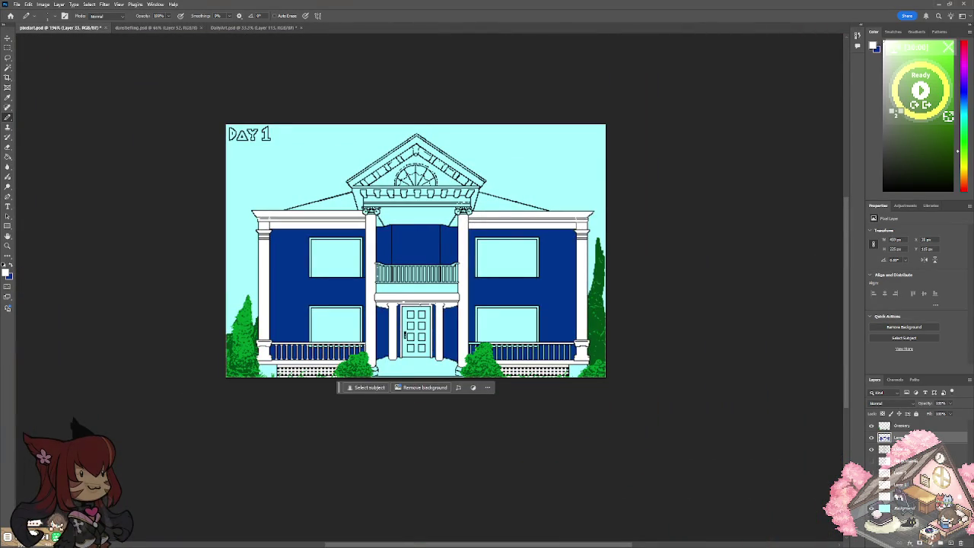
scroll(492, 266, up, 2)
scroll(492, 266, up, 2)
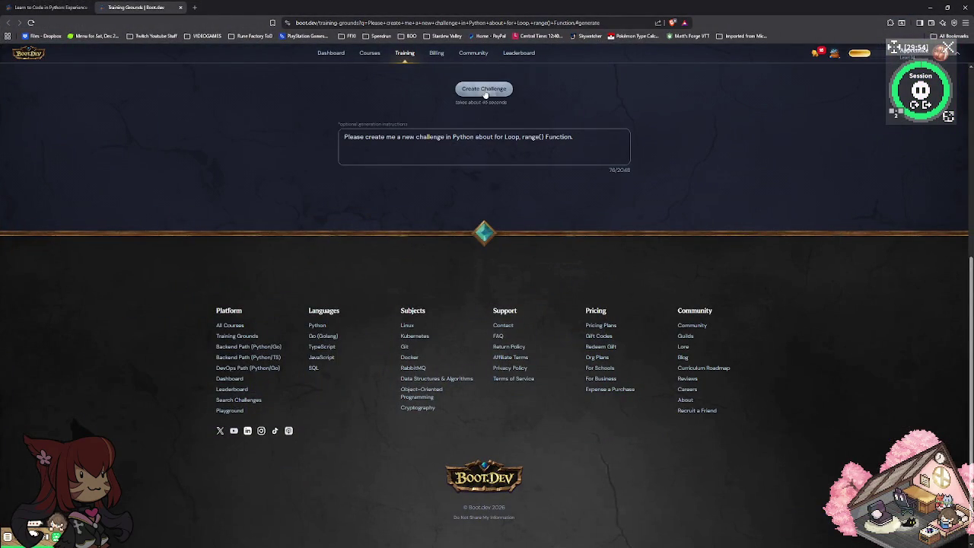
Generate the Fix Number Staircase challenge and run its starter code: 0 passed, 3 failed.
click(485, 90)
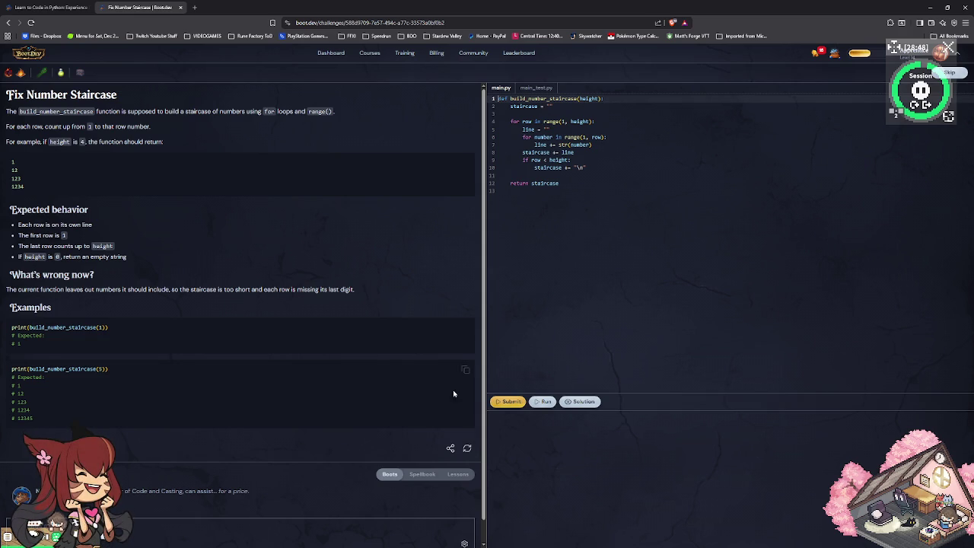
click(544, 402)
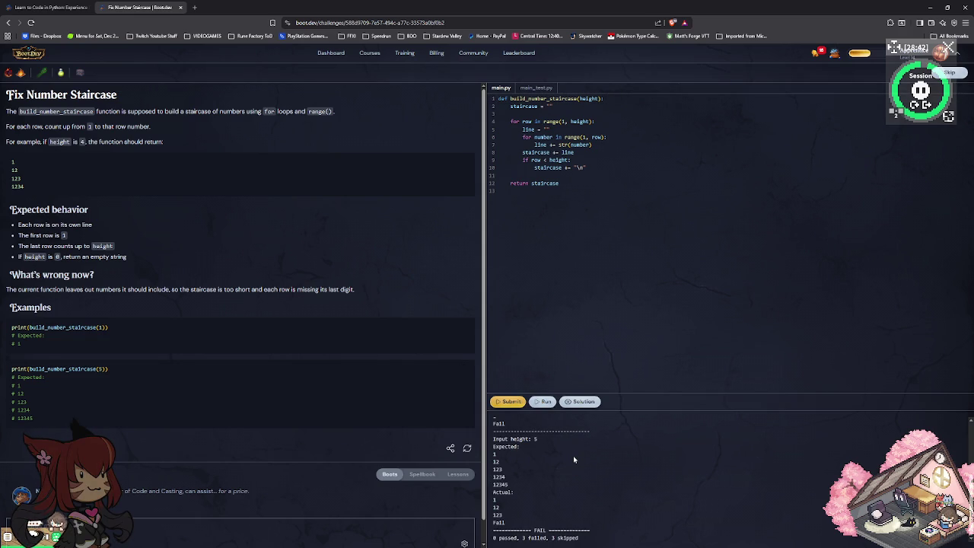
Scroll through the test output showing all three staircase tests failing.
scroll(574, 459, up, 3)
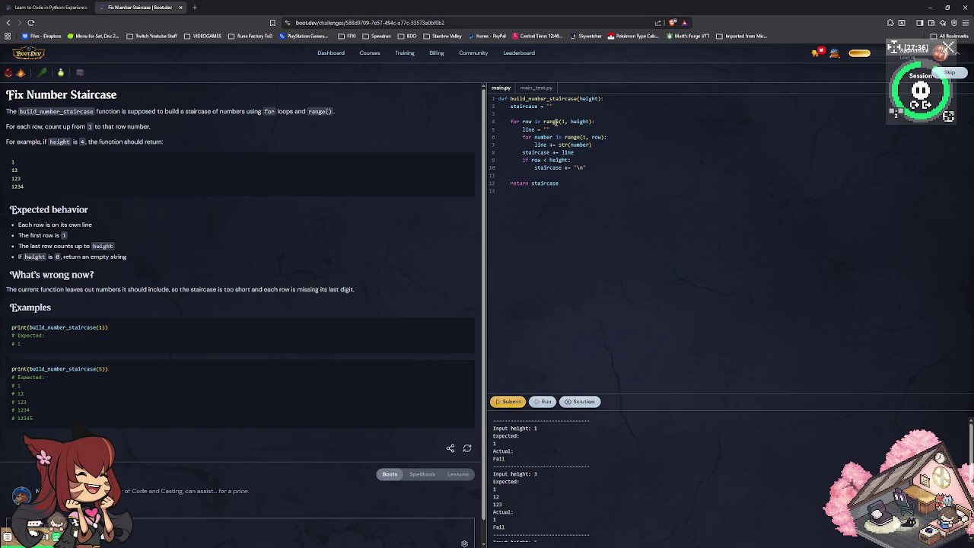
scroll(583, 452, down, 3)
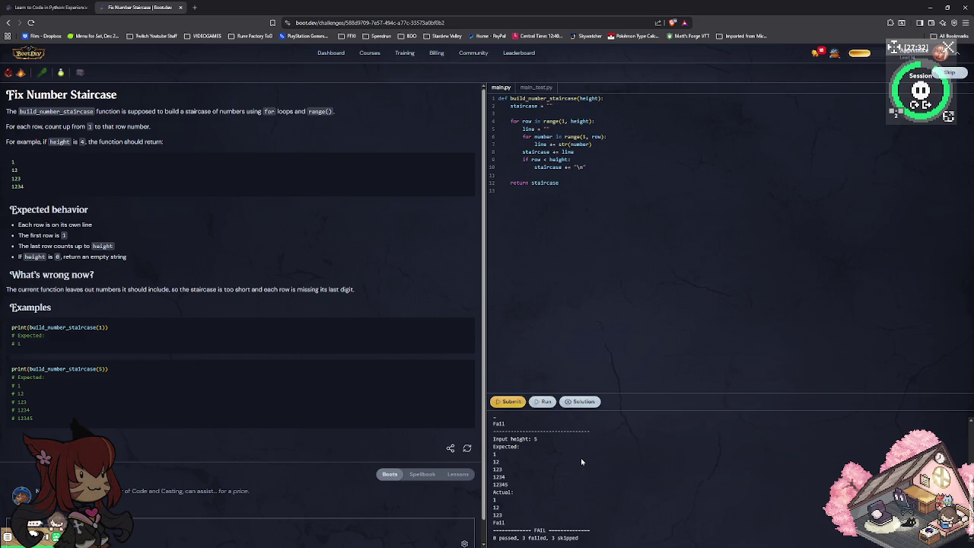
scroll(582, 462, up, 1)
scroll(582, 462, up, 3)
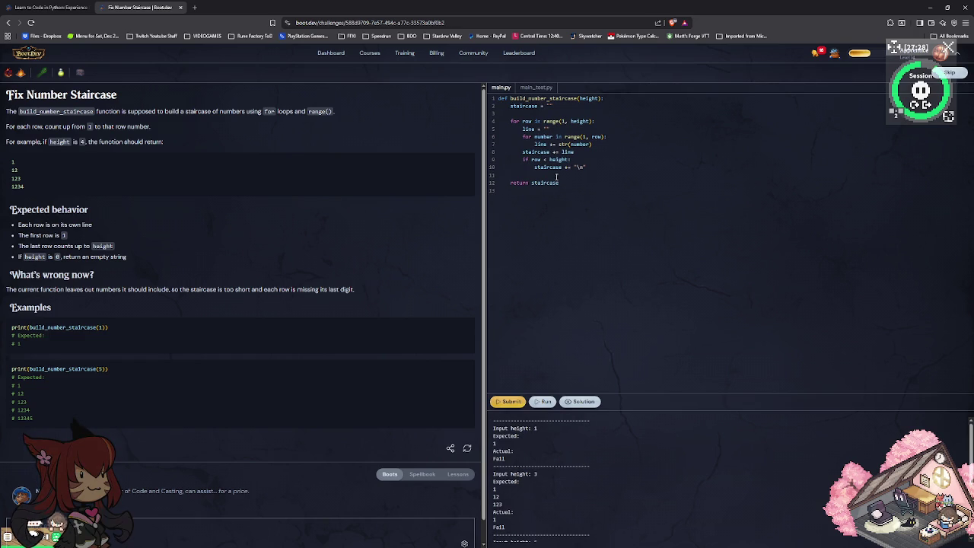
scroll(561, 452, down, 2)
scroll(533, 480, down, 1)
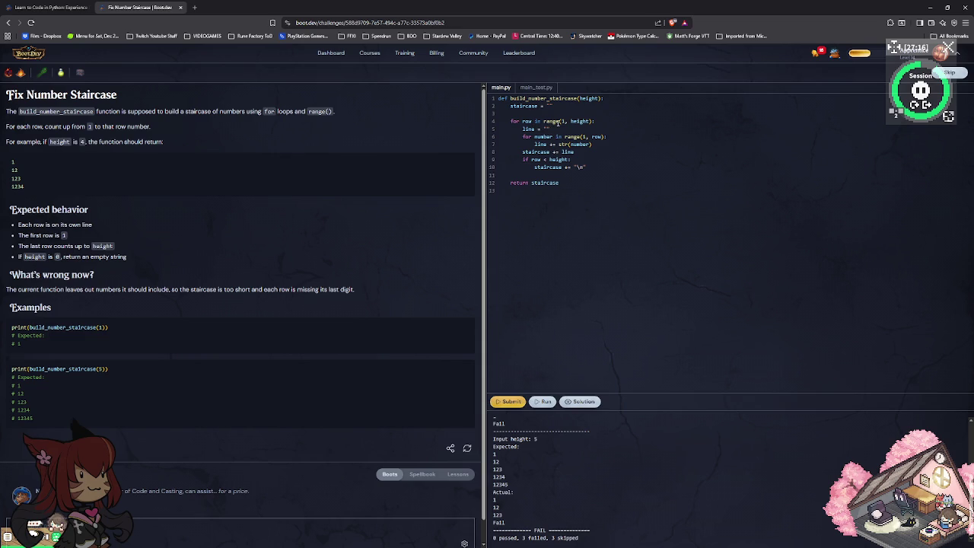
Inspect the outer range(1, height) call, then view the test cases in main_test.py.
click(565, 121)
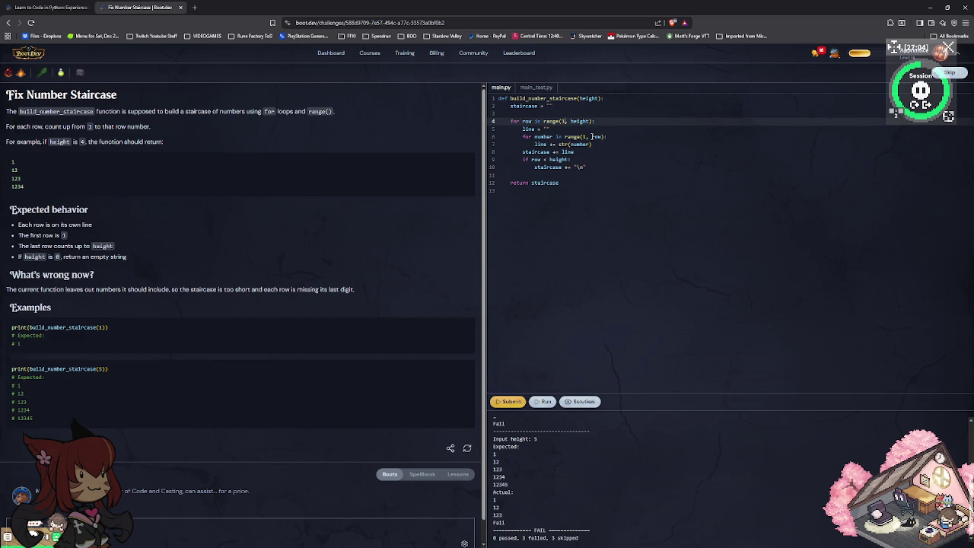
click(565, 121)
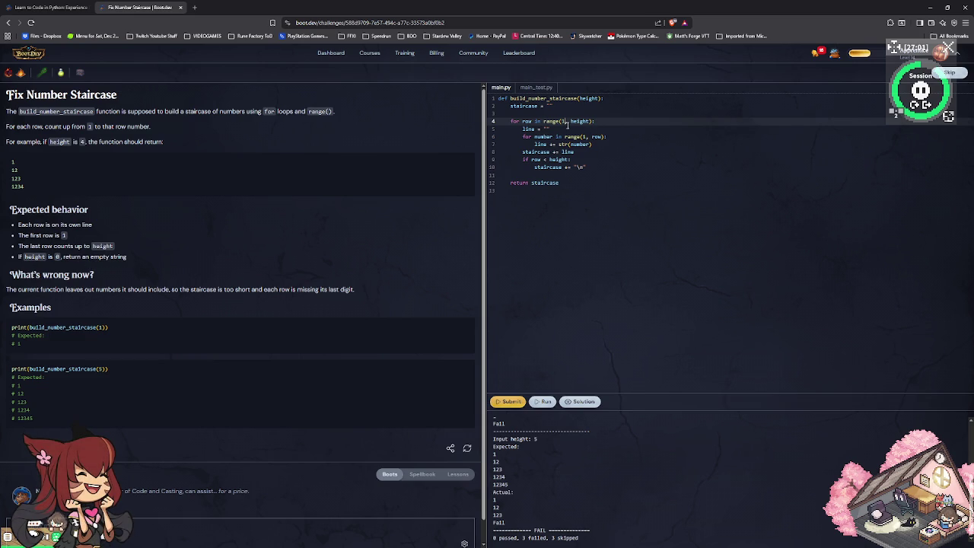
click(525, 88)
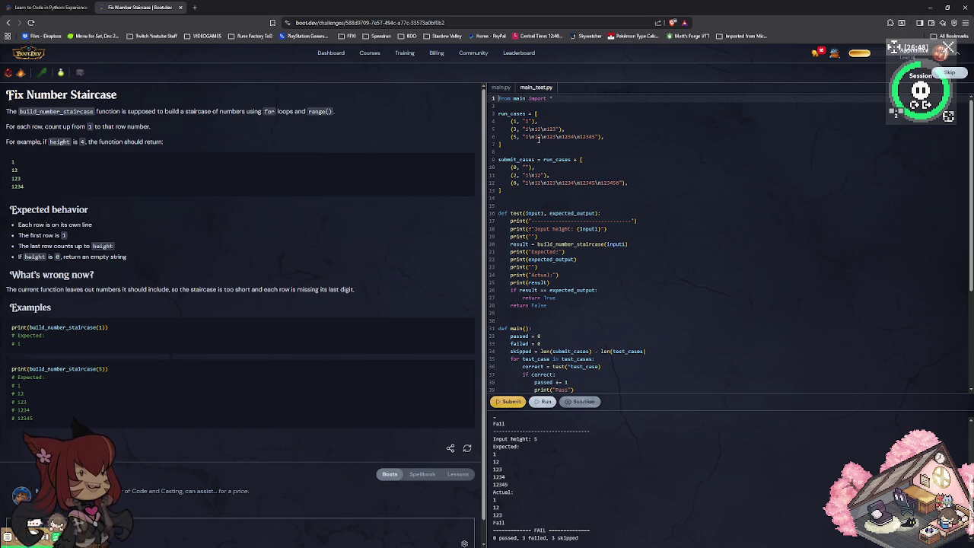
Return to main.py and move the caret down to the number-appending line.
click(501, 88)
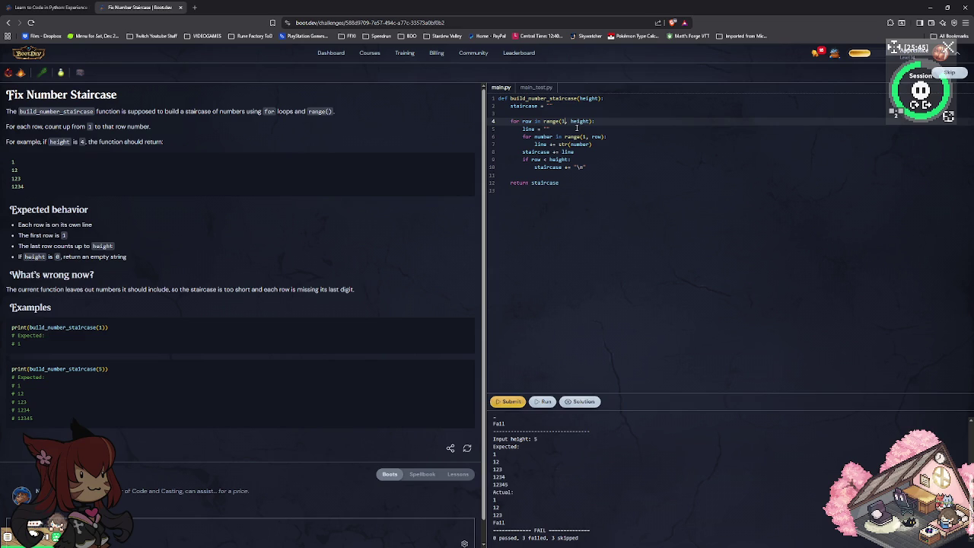
scroll(586, 431, up, 3)
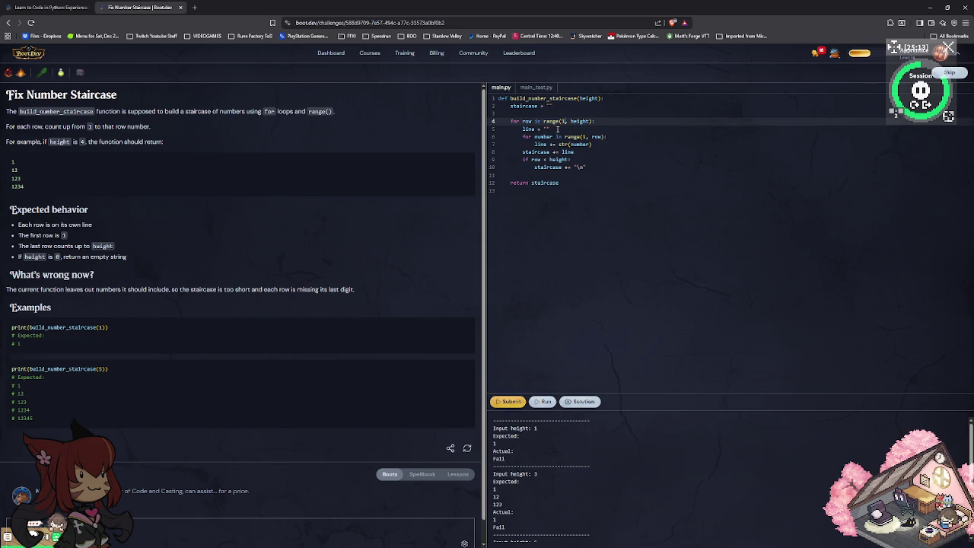
click(557, 129)
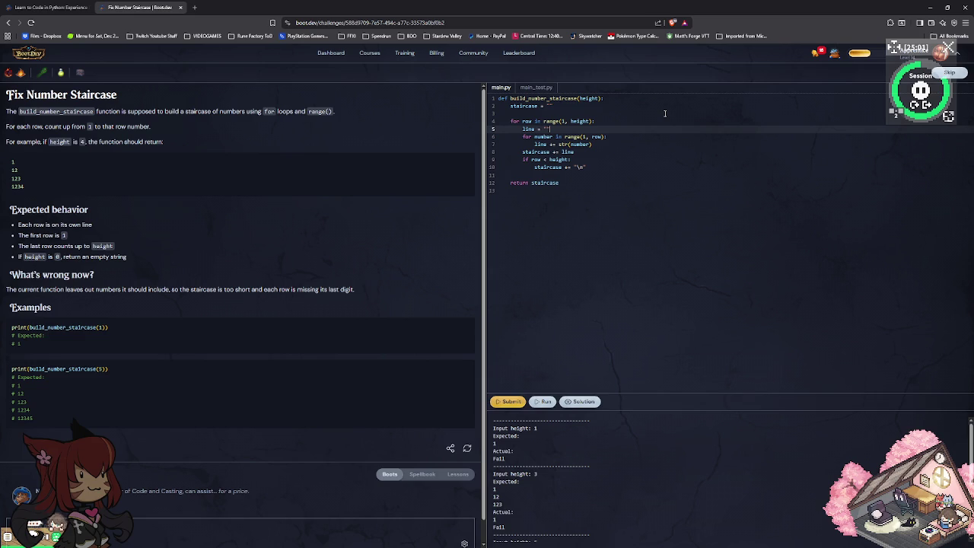
key(Down)
key(Down)
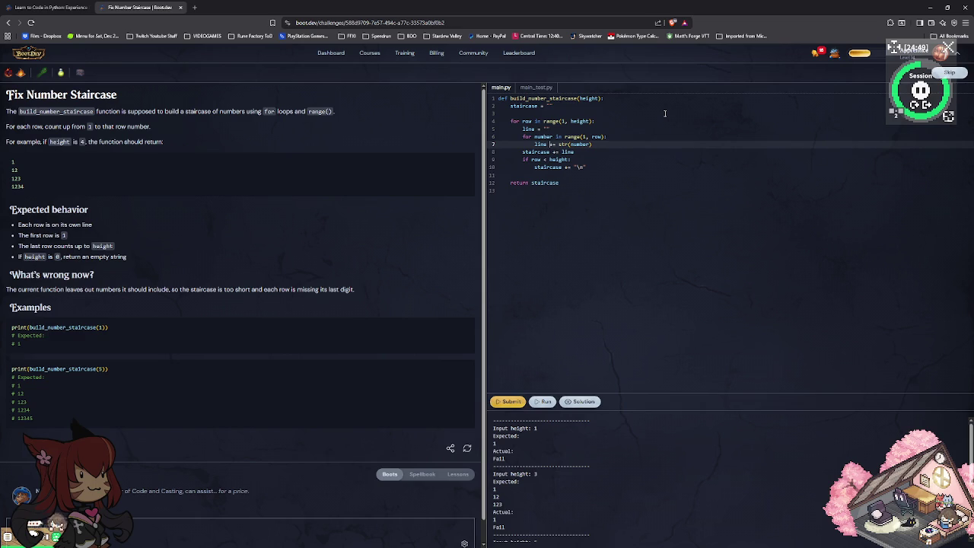
Add a new 'staircase += line' statement inside the 'if row < height:' block.
key(Down)
key(Down)
key(Down)
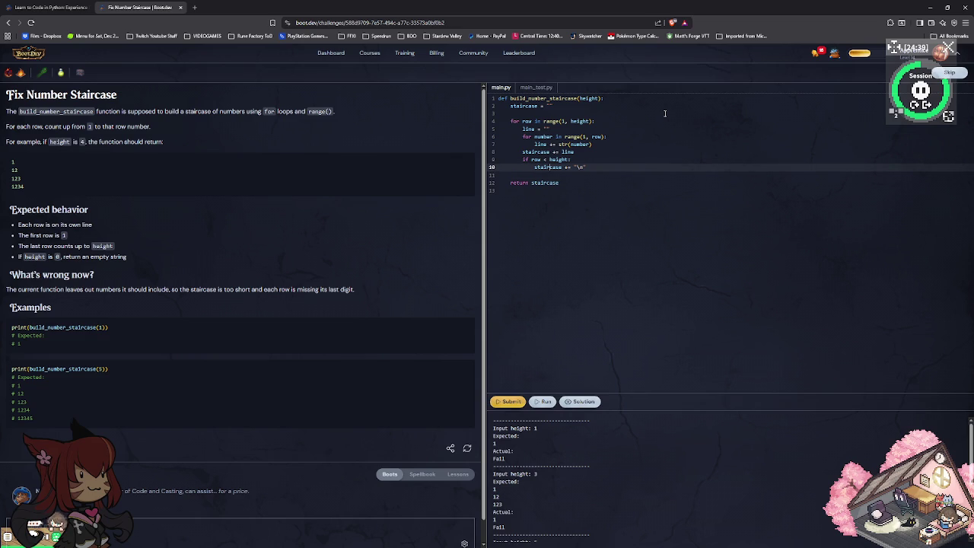
key(Up)
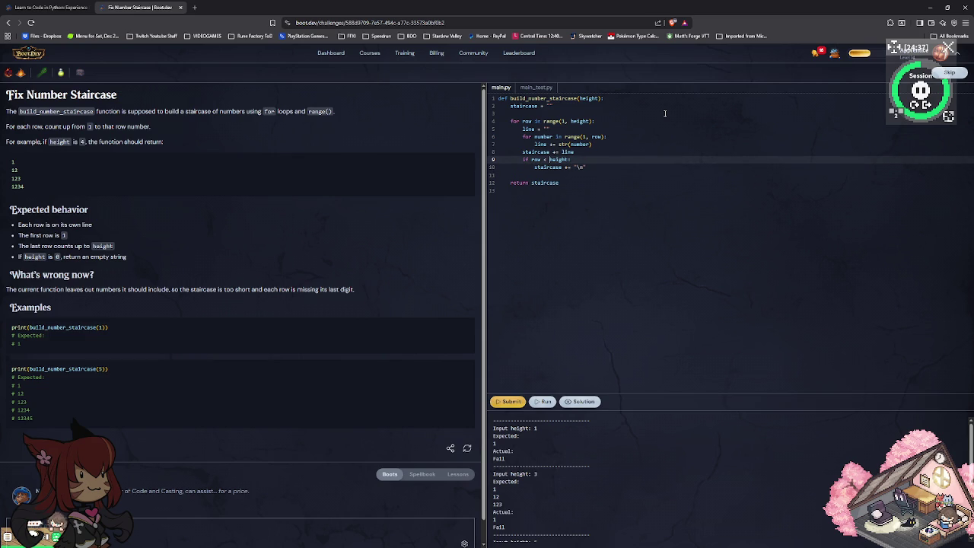
key(Right)
key(Right)
key(Right)
key(Right)
key(Down)
key(Down)
key(Up)
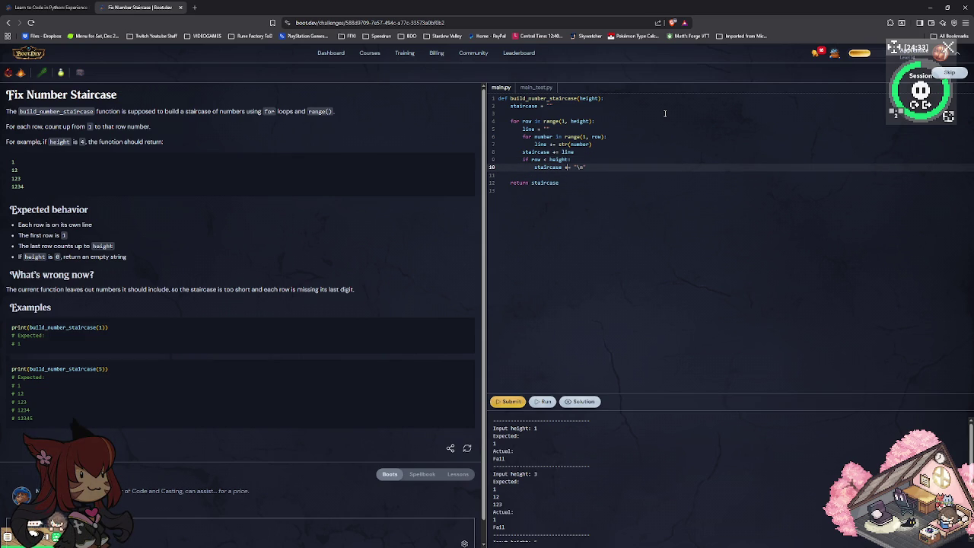
key(Up)
key(Right)
key(Right)
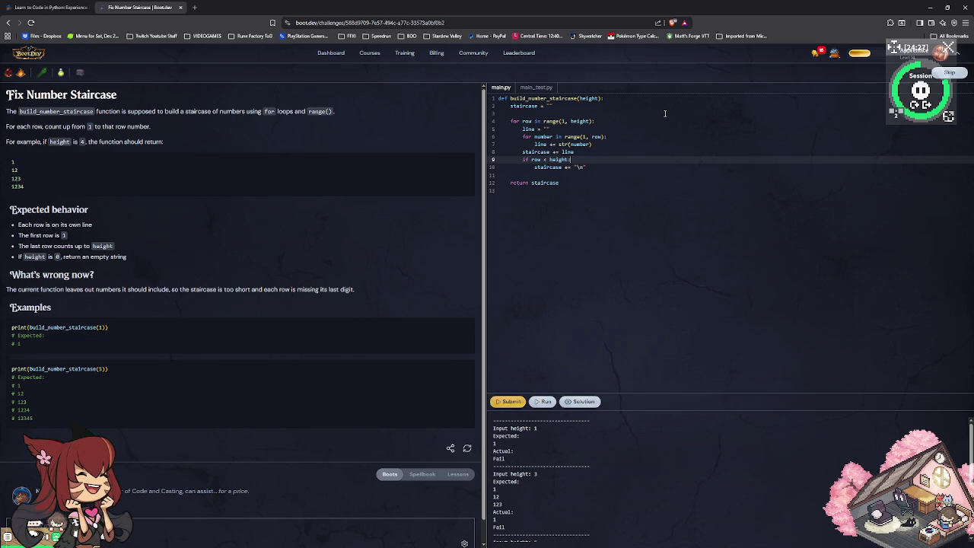
key(Return)
text(staircase)
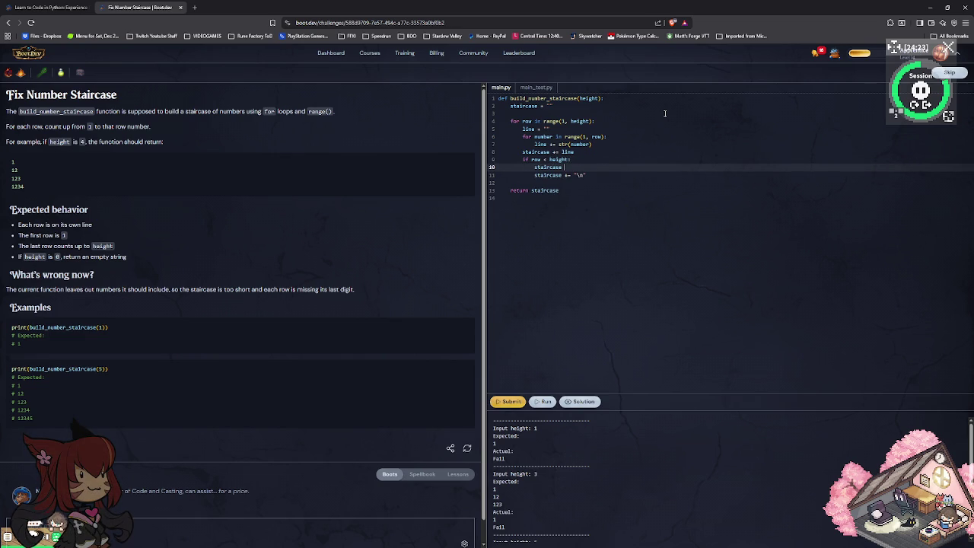
text( +)
text(=)
text( line)
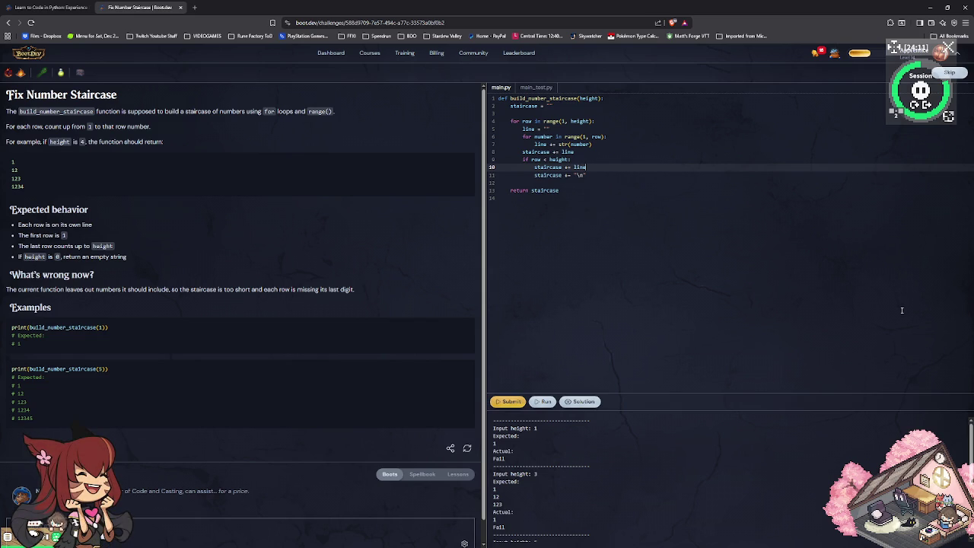
Run the extra-append version, see doubled rows like 1212 fail, then delete that statement and its blank line.
click(541, 402)
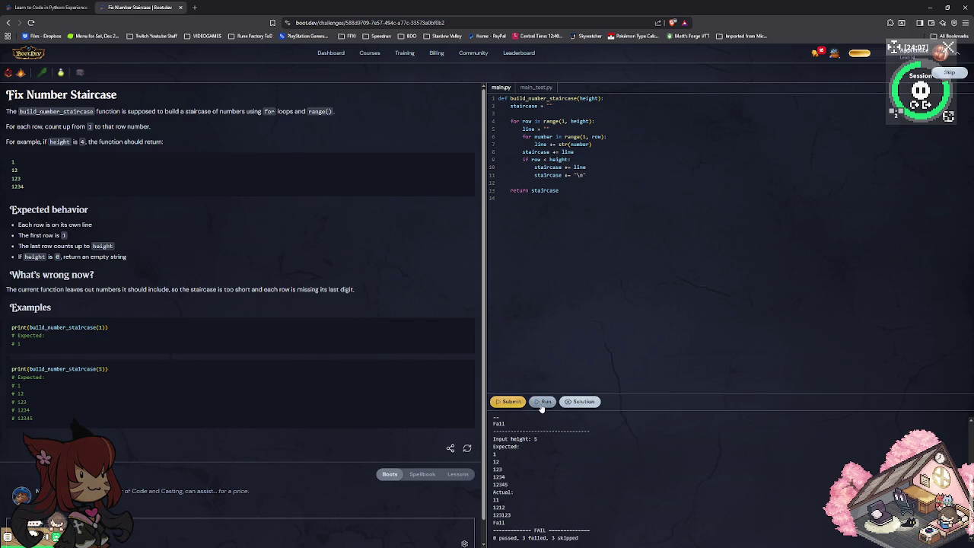
click(601, 166)
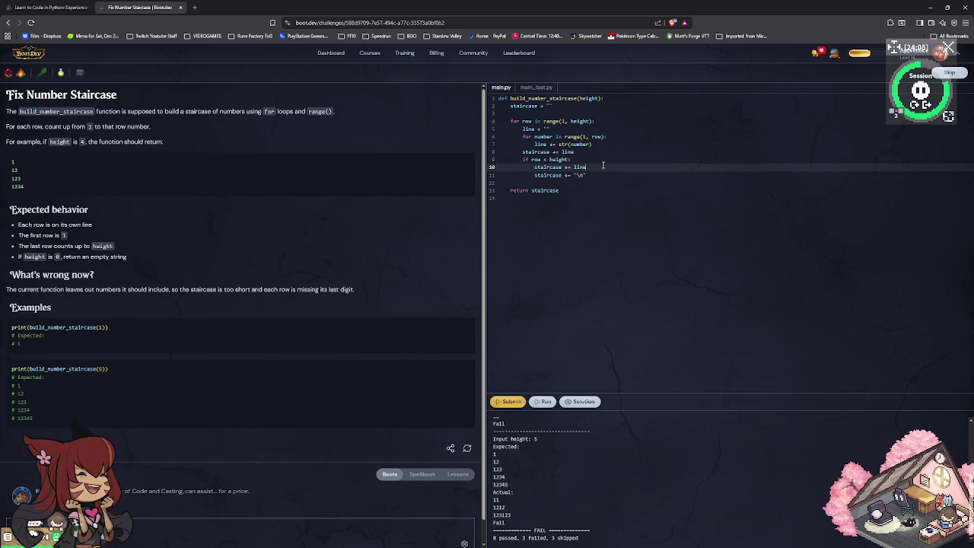
key(BackSpace)
key(BackSpace)
key(BackSpace)
key(BackSpace)
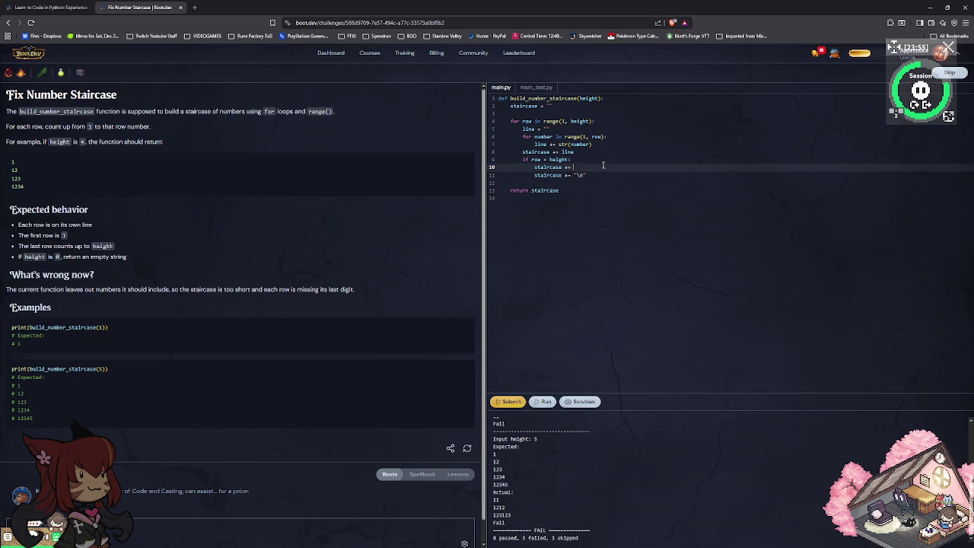
key(BackSpace)
key(BackSpace)
key(BackSpace)
key(BackSpace)
key(BackSpace)
key(BackSpace)
key(BackSpace)
key(BackSpace)
key(BackSpace)
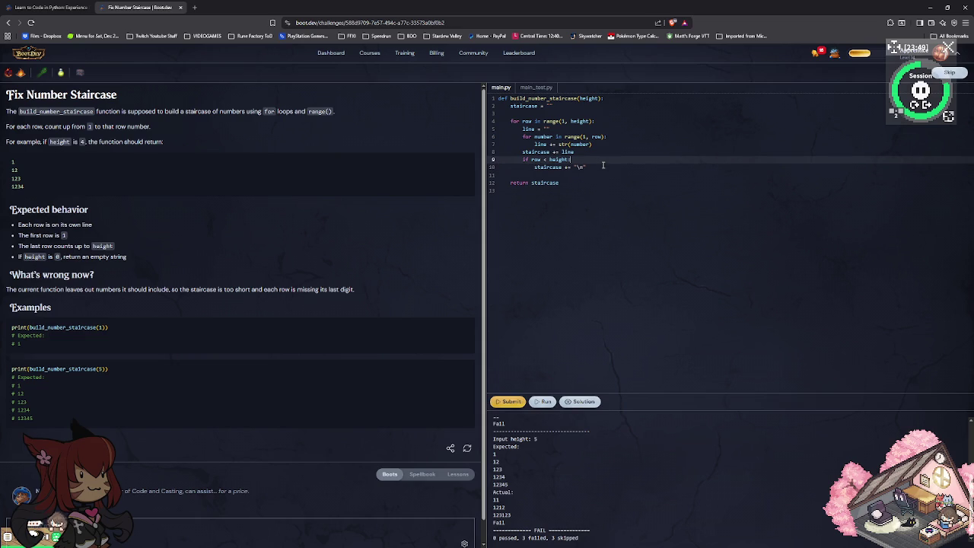
key(Down)
key(Down)
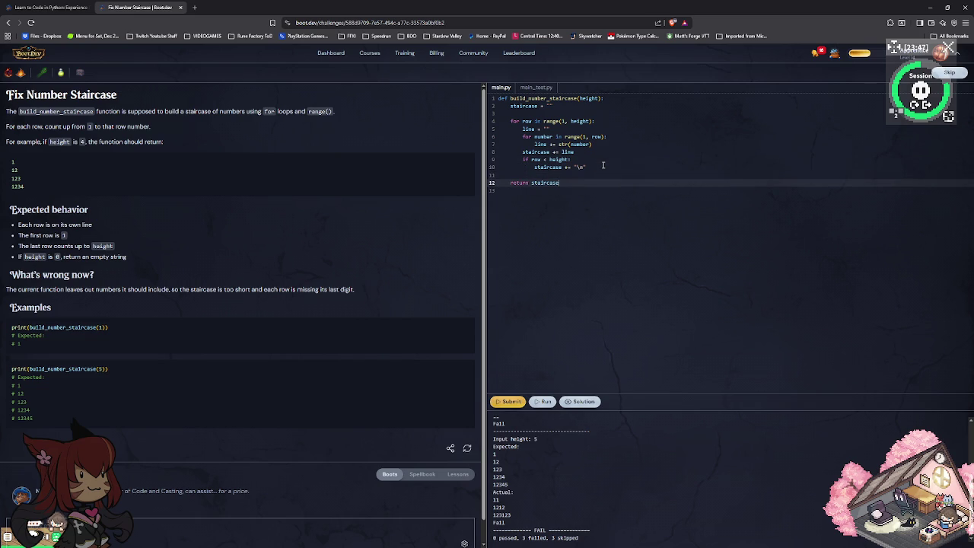
key(BackSpace)
key(Up)
key(Up)
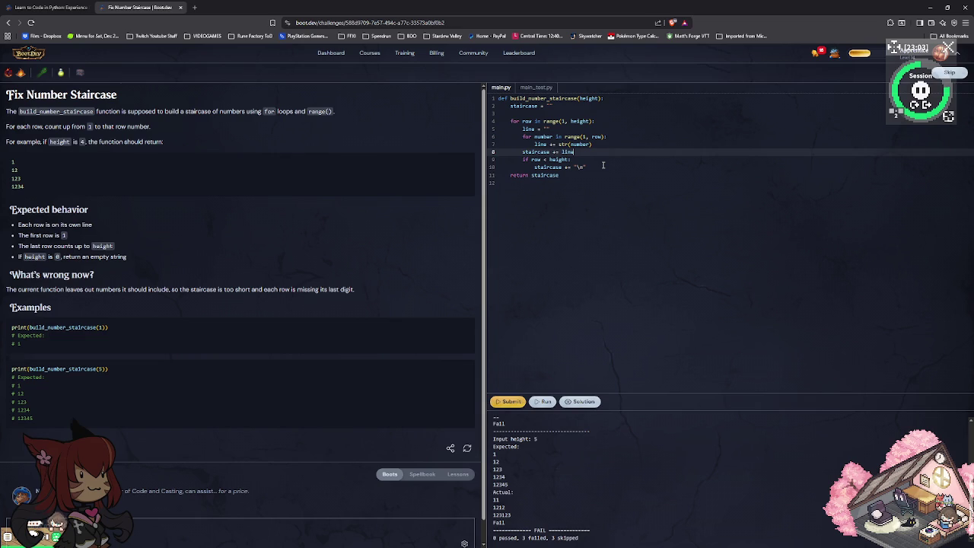
Remove the blank line before 'return staircase' and rerun: rows 1, 12, 123, still 0 passed.
key(Down)
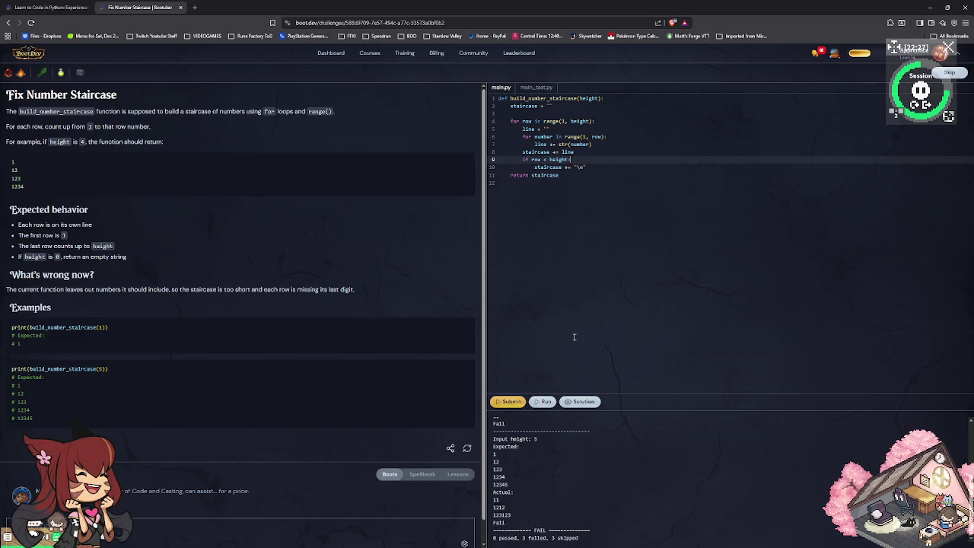
click(543, 401)
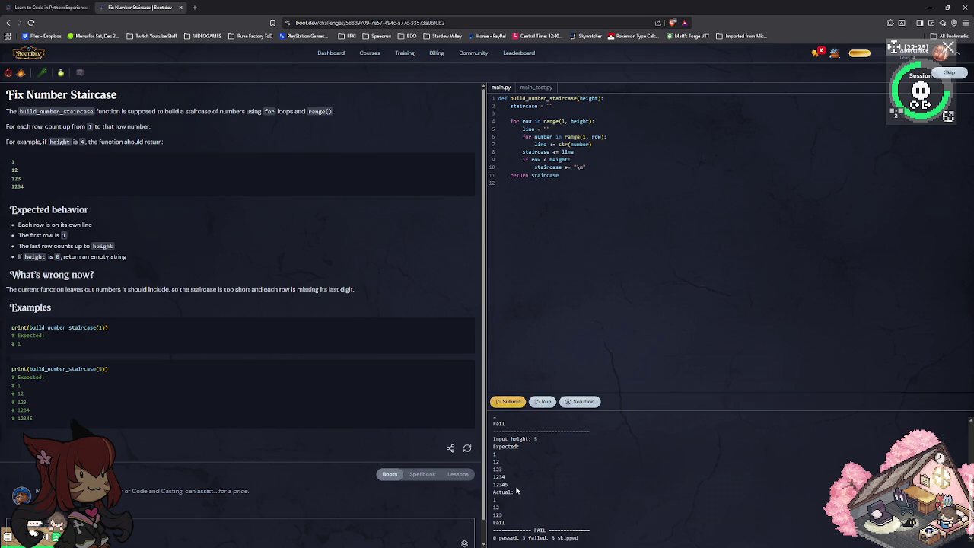
Change the outer loop to range(0, height) and rerun the tests.
scroll(512, 513, up, 3)
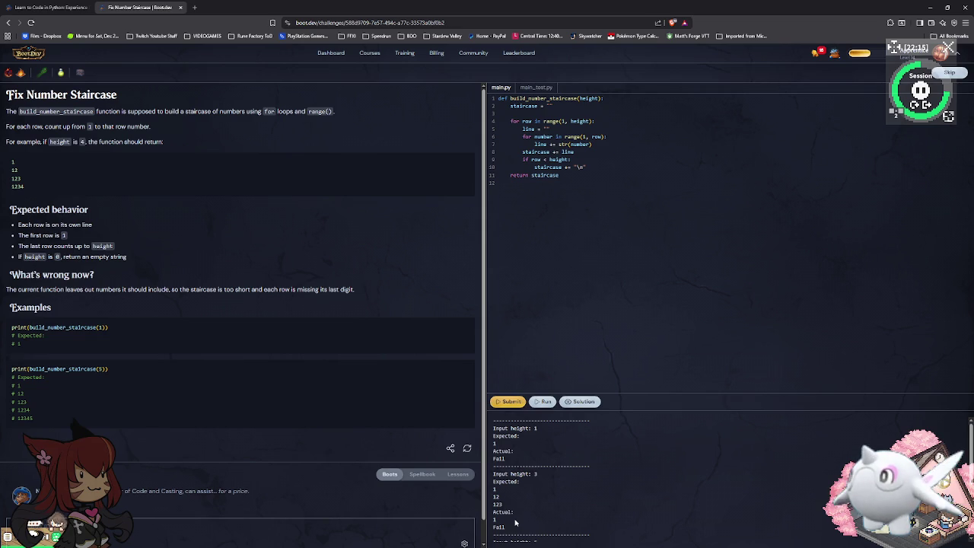
click(565, 122)
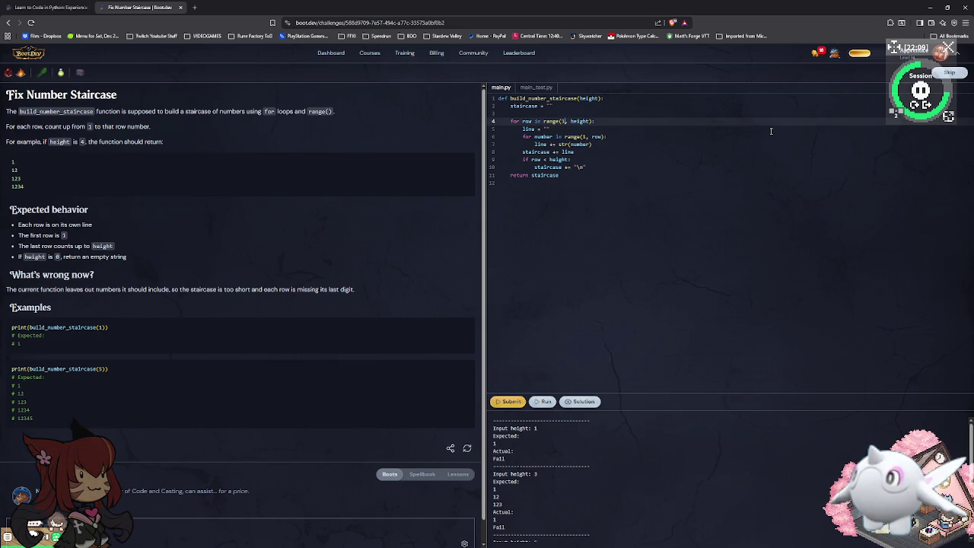
key(BackSpace)
text(0)
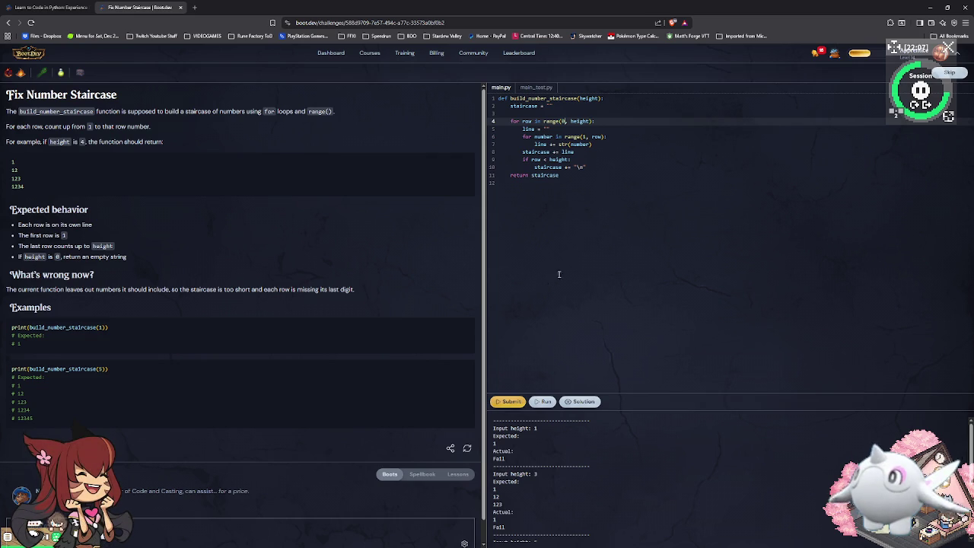
click(536, 403)
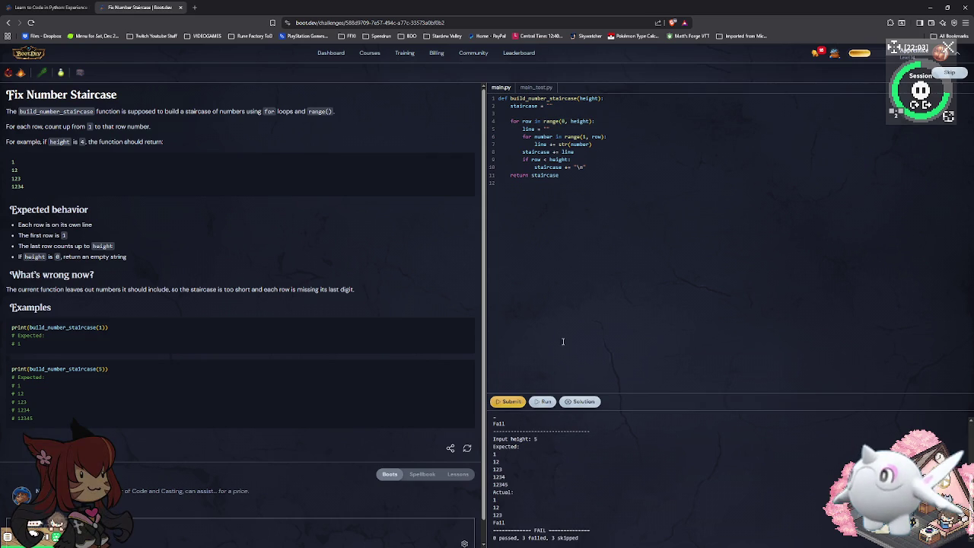
Start the inner loop at range(0, row) and rerun, getting failing rows 0, 01, 012, 0123.
click(584, 137)
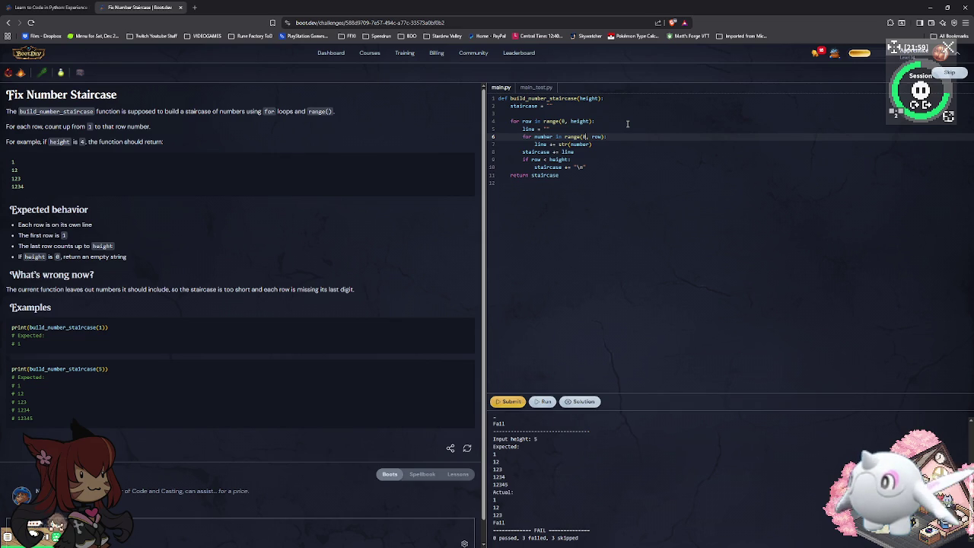
click(544, 402)
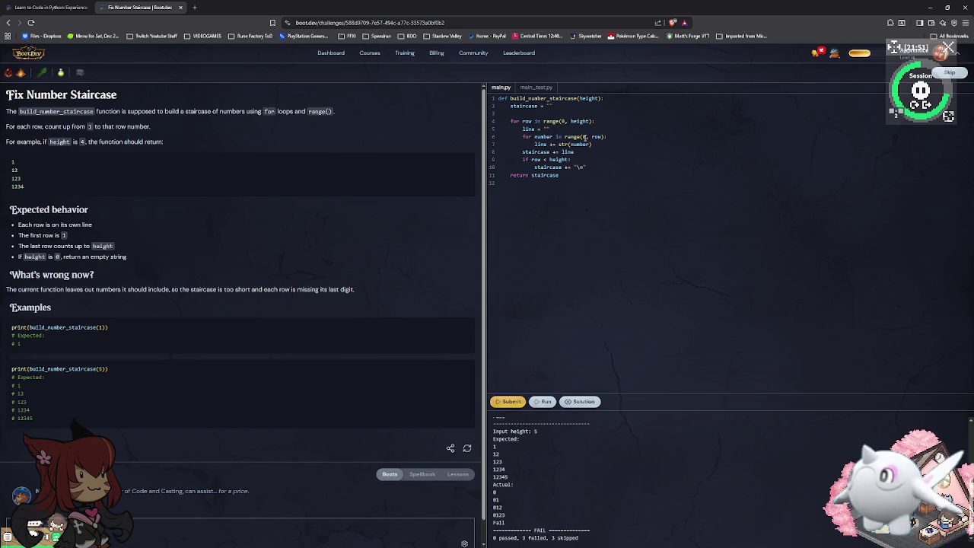
click(584, 136)
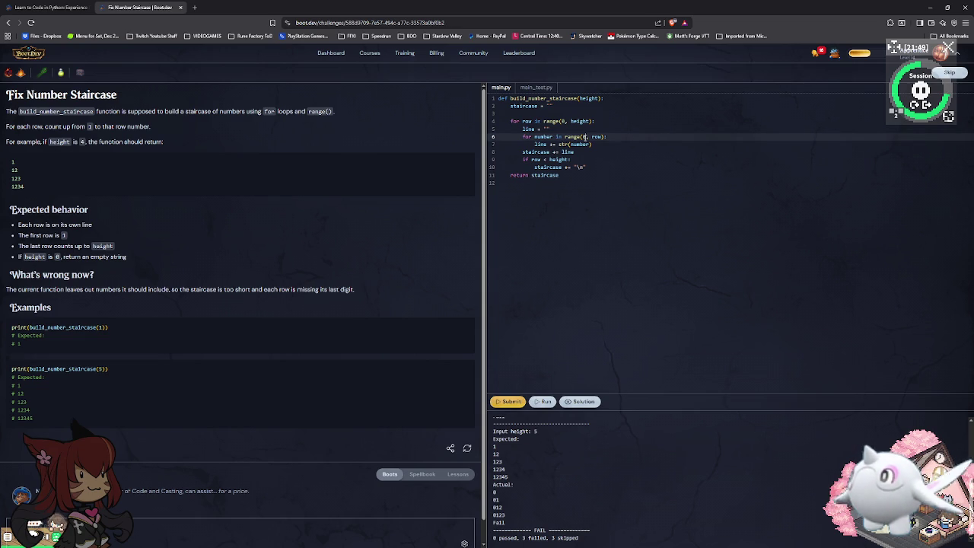
Revert the inner loop to range(1, row) and rerun, giving rows 1, 12, 123, still 0 passed.
key(BackSpace)
text(1)
click(543, 401)
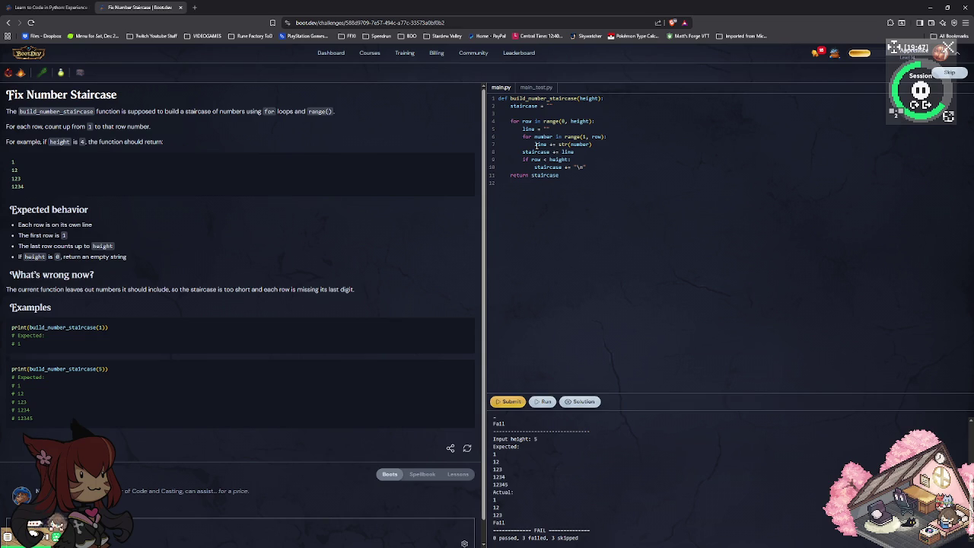
Replace str(number) on line 7 with 1, making it 'line += 1', and run the tests.
click(549, 144)
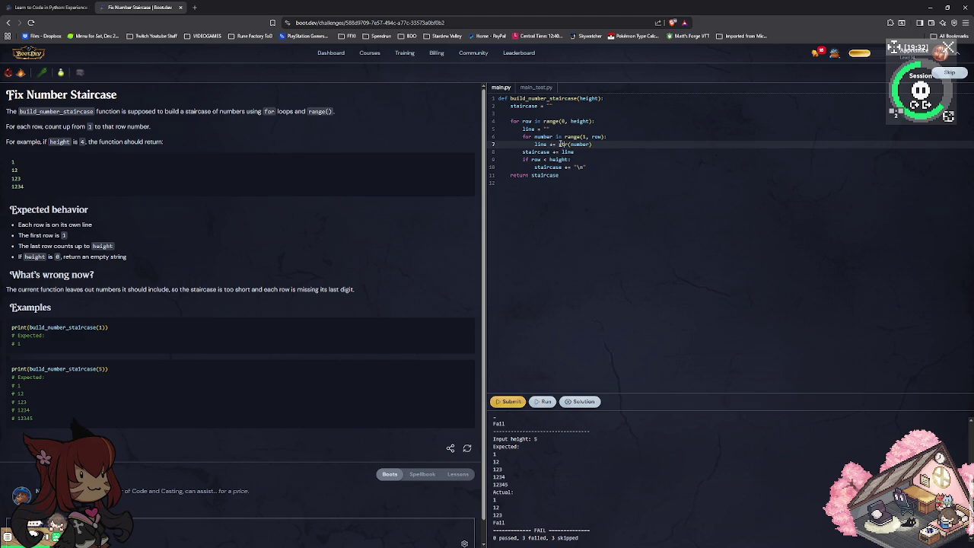
click(563, 144)
drag(592, 143, 559, 144)
click(557, 152)
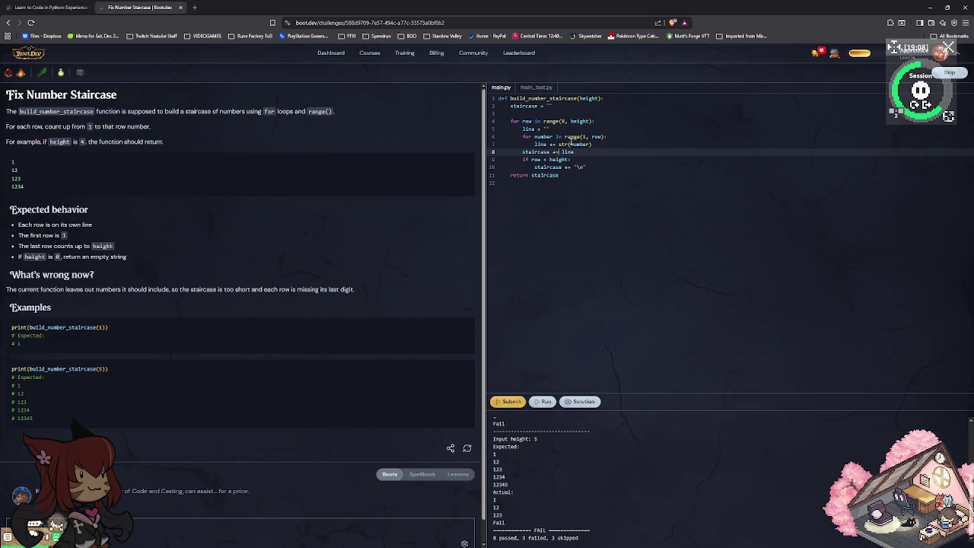
double_click(579, 144)
drag(559, 144, 601, 142)
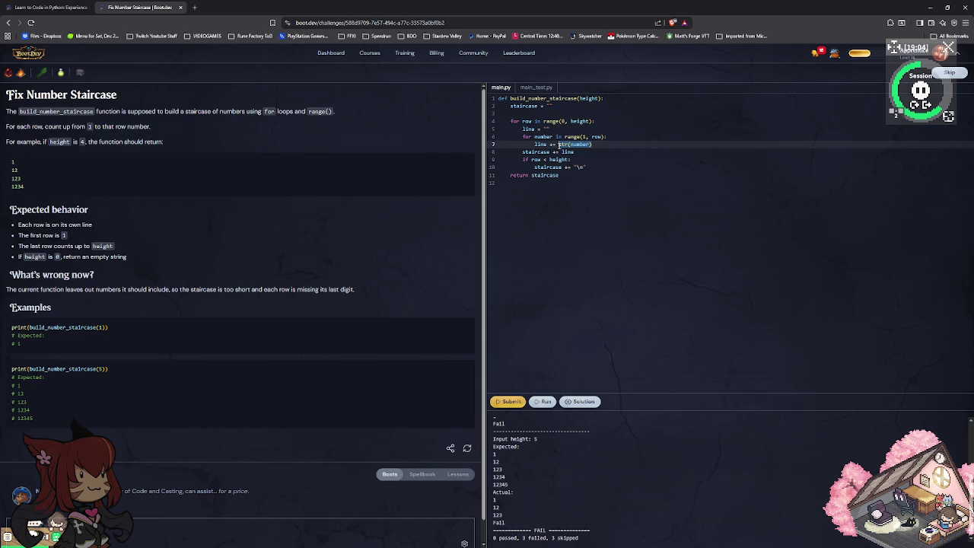
key(BackSpace)
text(1)
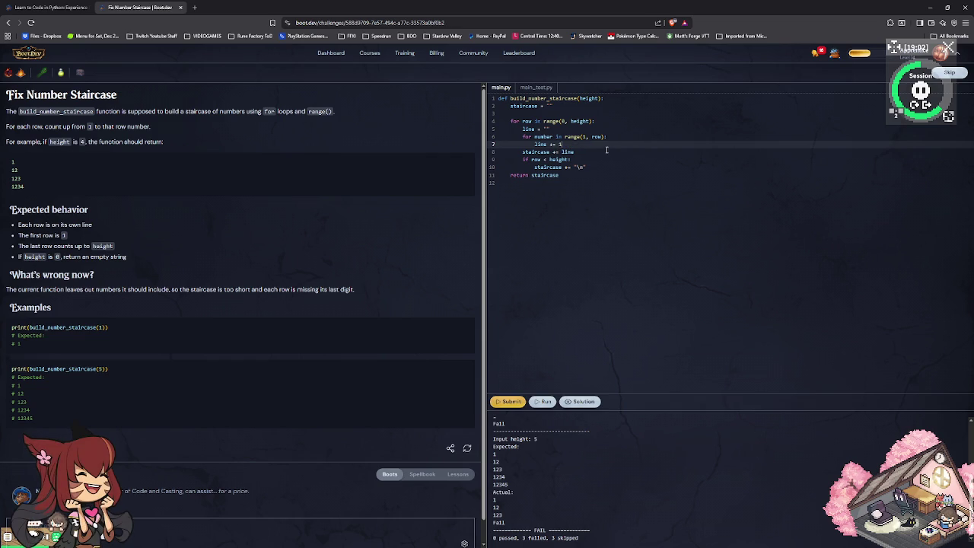
click(543, 401)
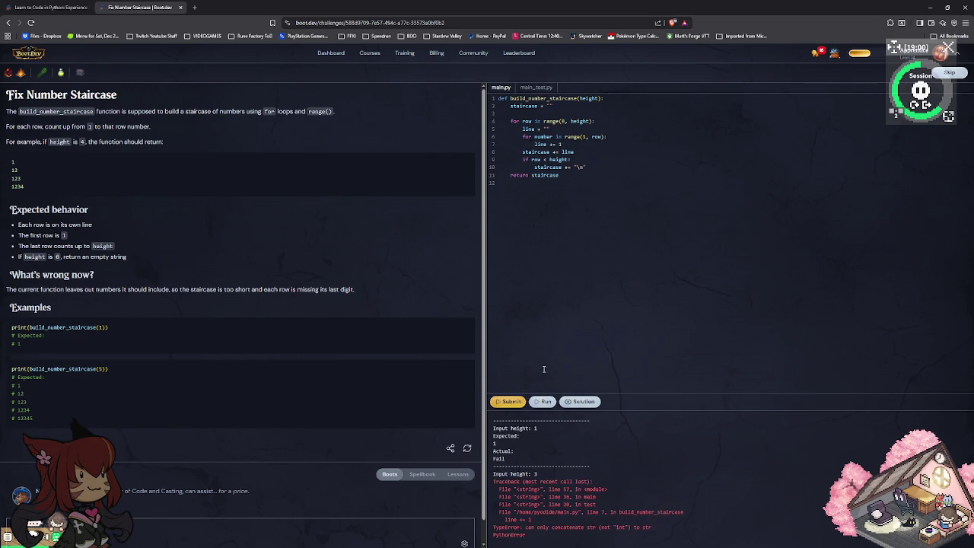
Change line 7 to 'line += number' and run the code.
click(574, 142)
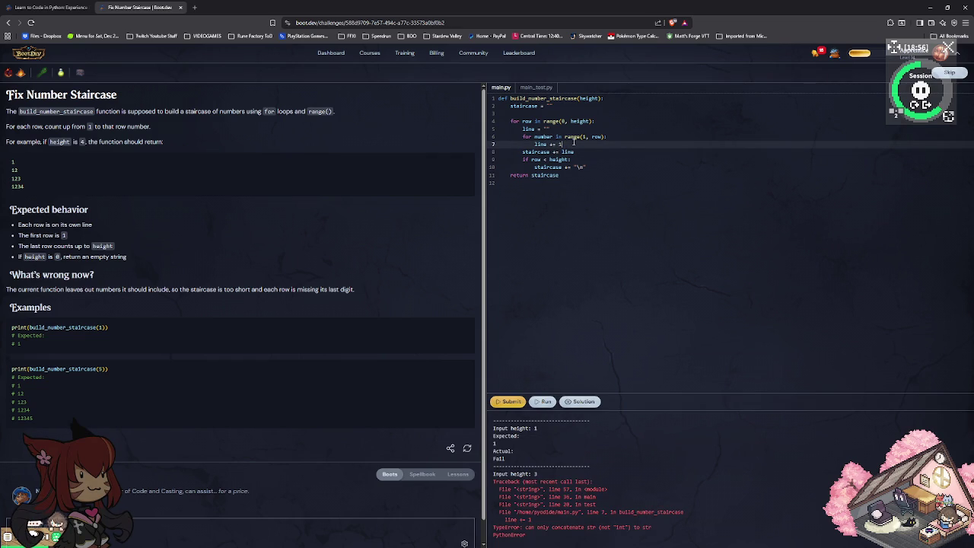
key(BackSpace)
text(i)
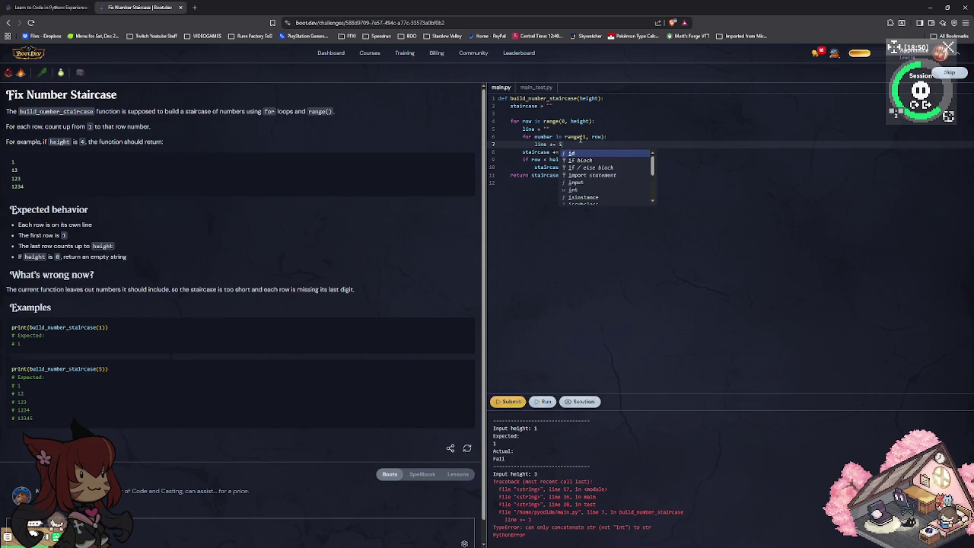
key(Return)
key(BackSpace)
key(BackSpace)
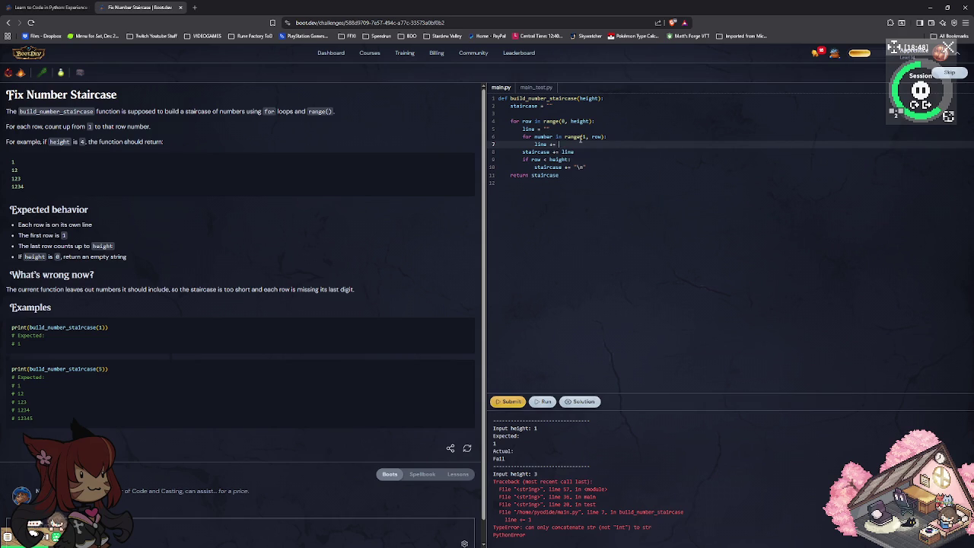
text(number)
key(ctrl+Return)
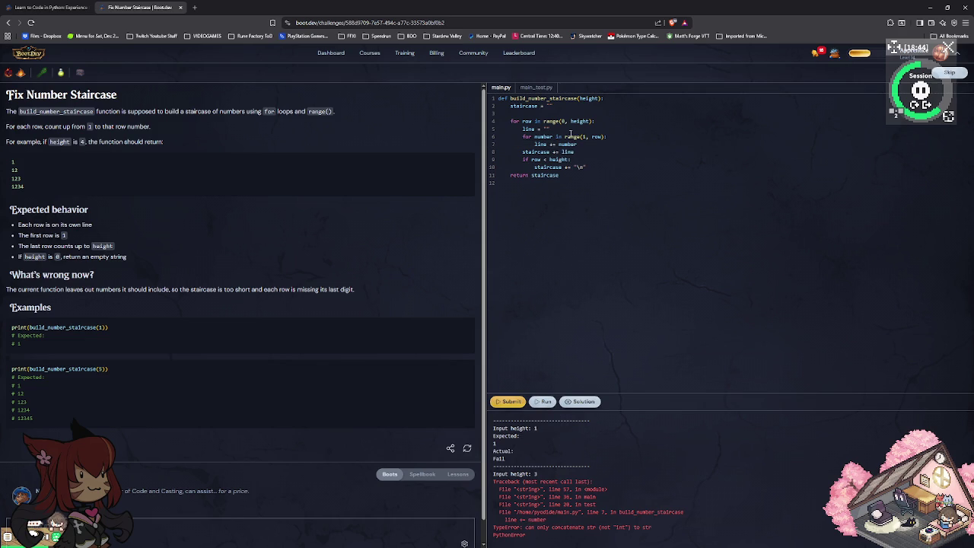
Try 'line += 1', then 'line += str(number)', running the tests after each.
drag(576, 143, 558, 143)
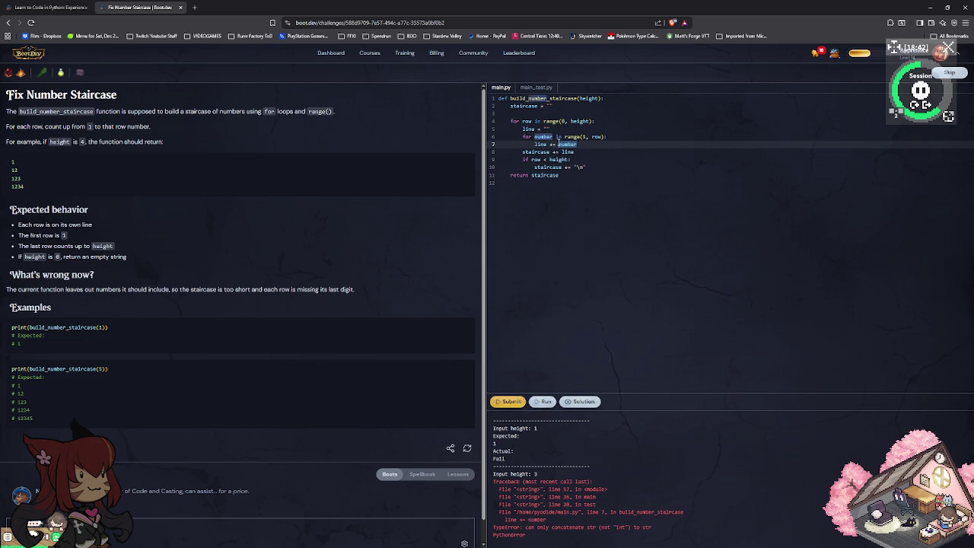
text(1)
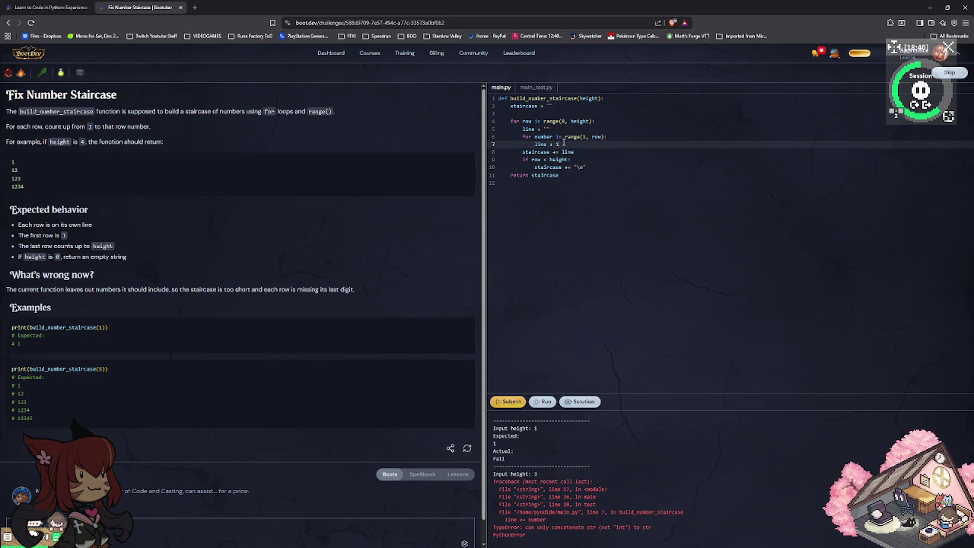
click(546, 403)
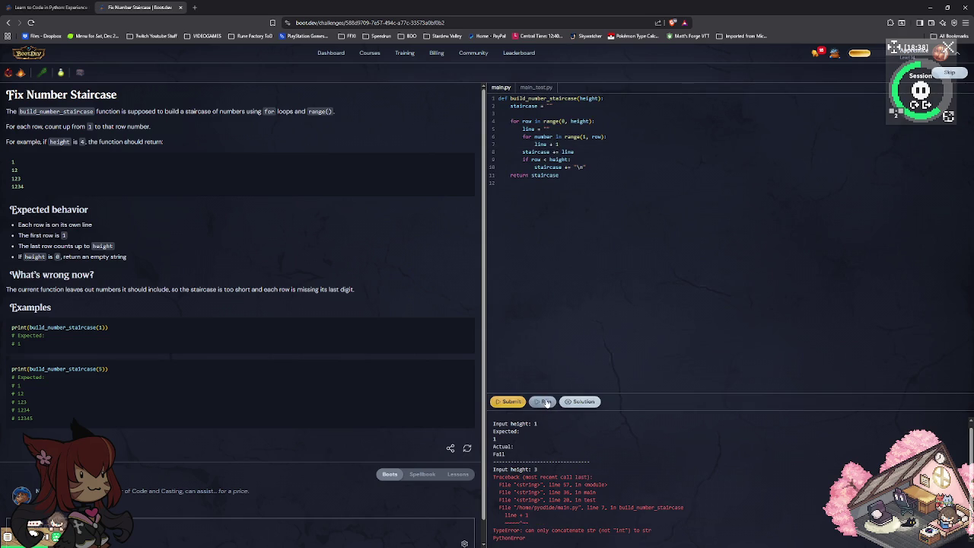
double_click(557, 143)
text(str(number))
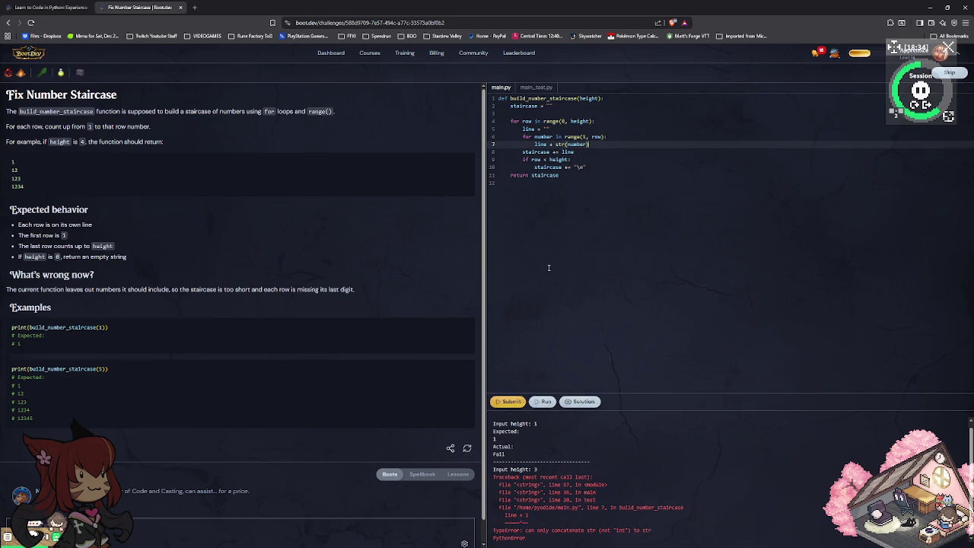
click(541, 404)
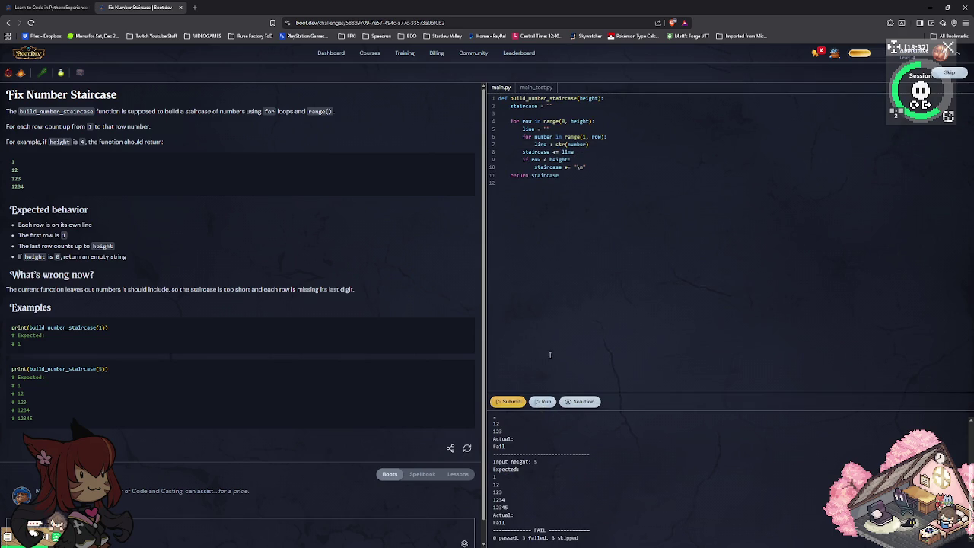
Try 'line += str(1)' and run, then put str(number) back.
double_click(577, 144)
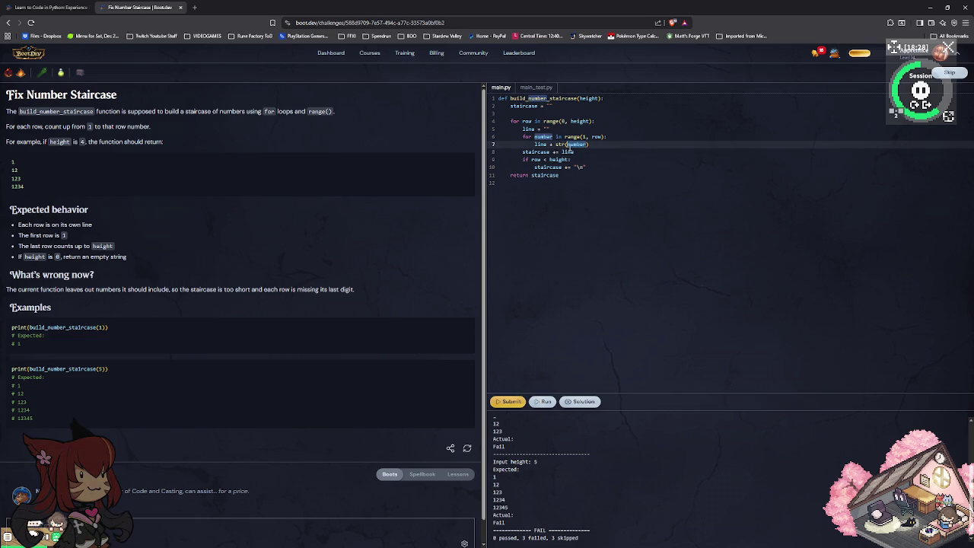
text(1)
click(545, 403)
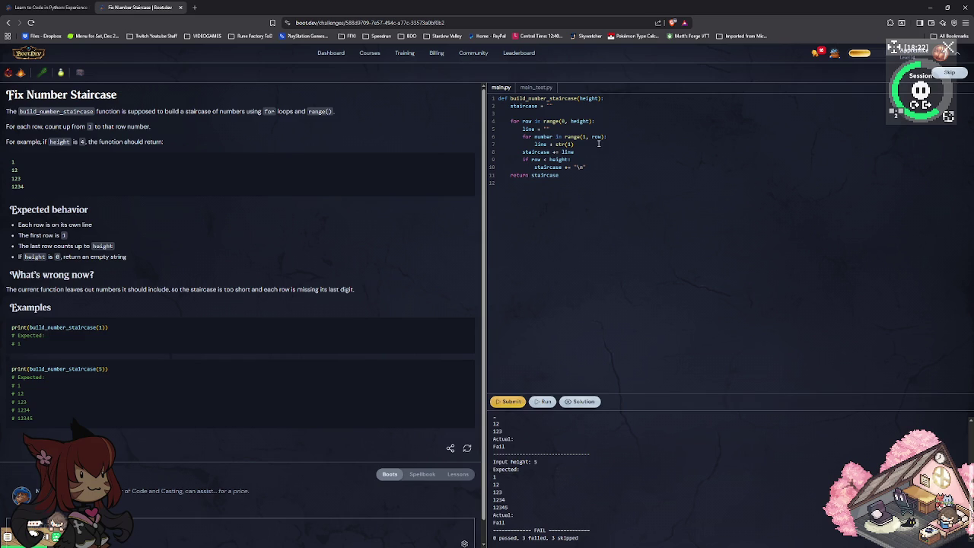
double_click(568, 143)
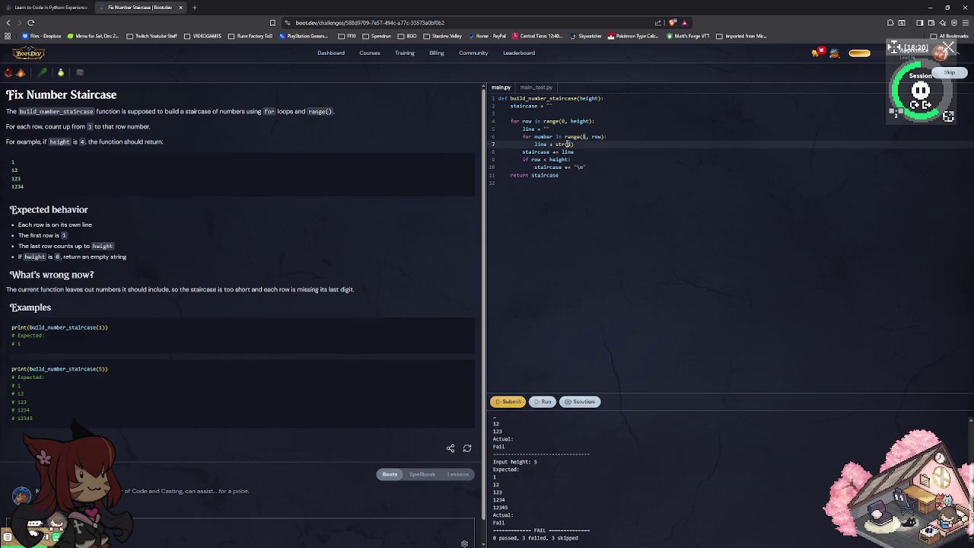
text(number)
Run with the inner loop as range(row), then restore range(1, row) and rerun.
key(Up)
key(BackSpace)
key(BackSpace)
key(BackSpace)
key(ctrl+Return)
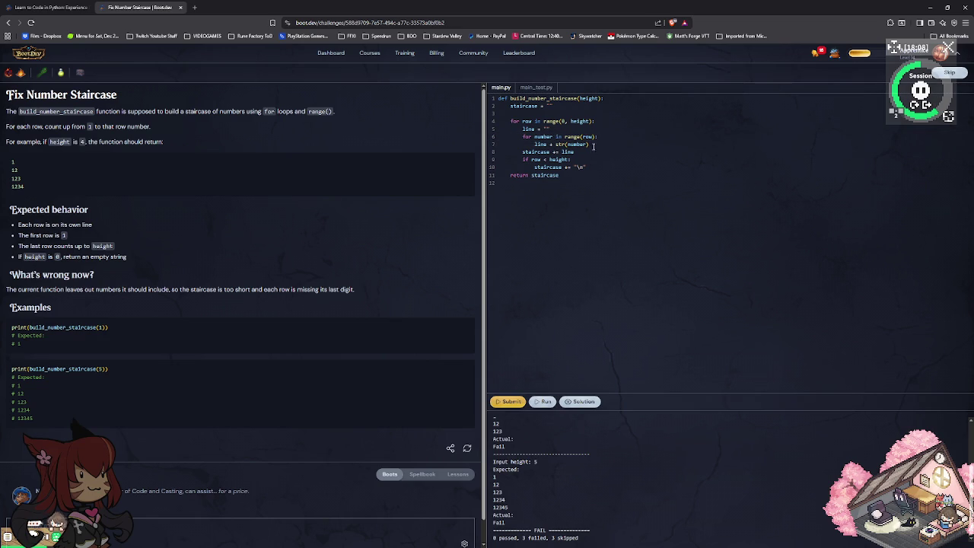
click(582, 137)
text(1,)
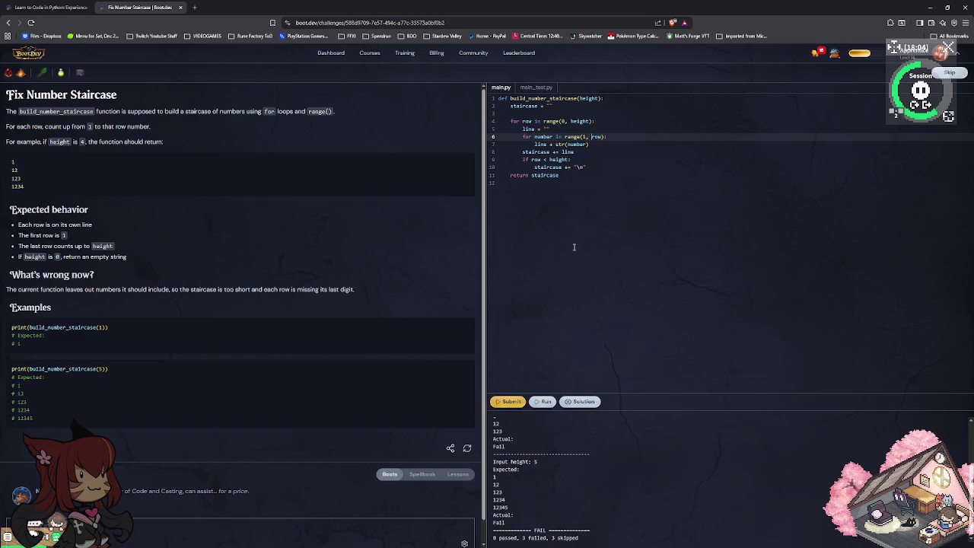
click(556, 400)
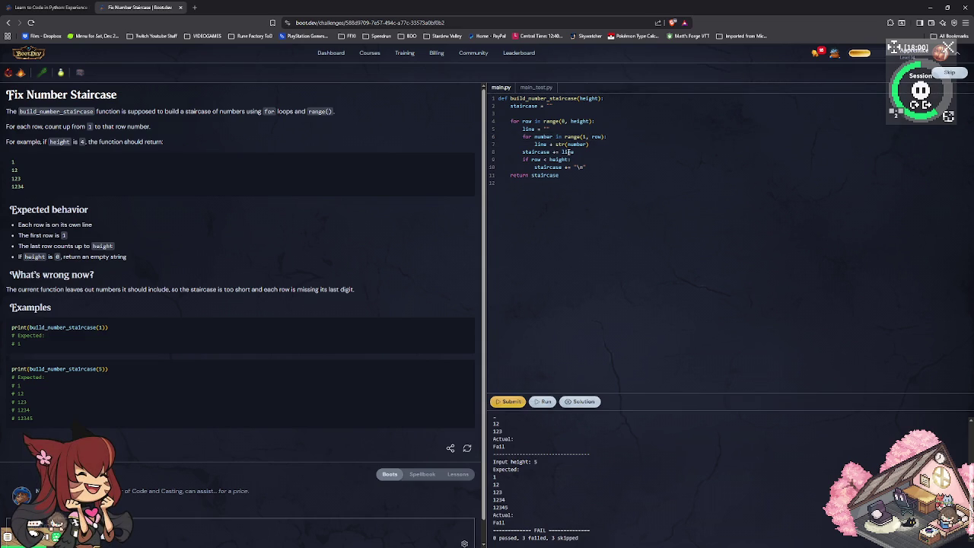
Run again with 'line += number', then restore 'line += str(number)'.
click(569, 145)
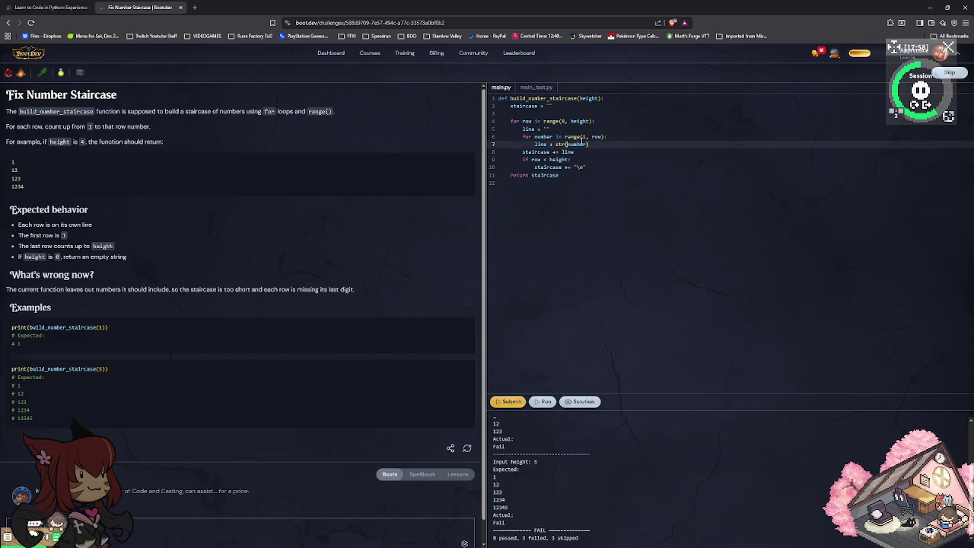
key(Left)
key(Left)
key(Left)
text(=)
key(shift+Right)
key(shift+Right)
key(shift+Right)
key(shift+Right)
key(shift+Right)
key(shift+Right)
key(shift+Right)
key(shift+Right)
key(BackSpace)
text(number)
click(546, 402)
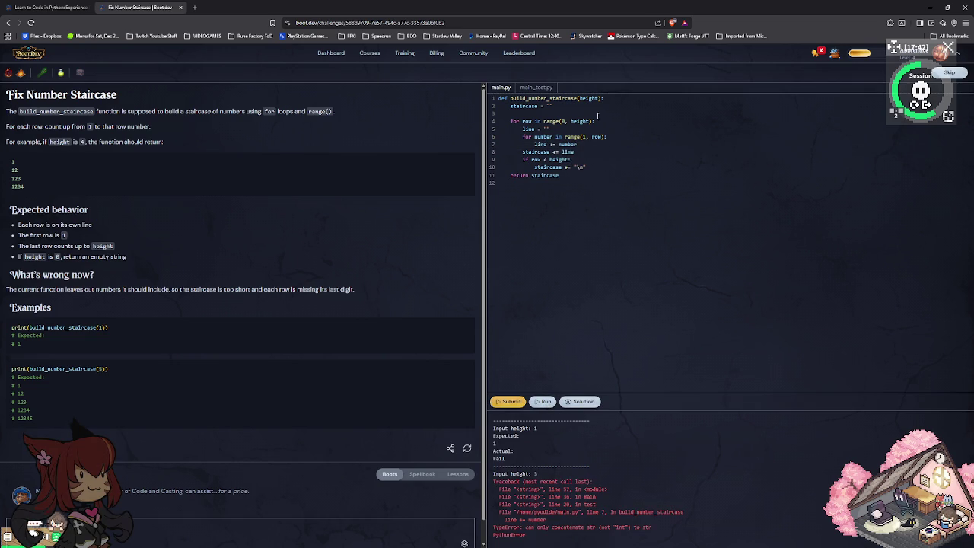
double_click(570, 144)
text(str(number))
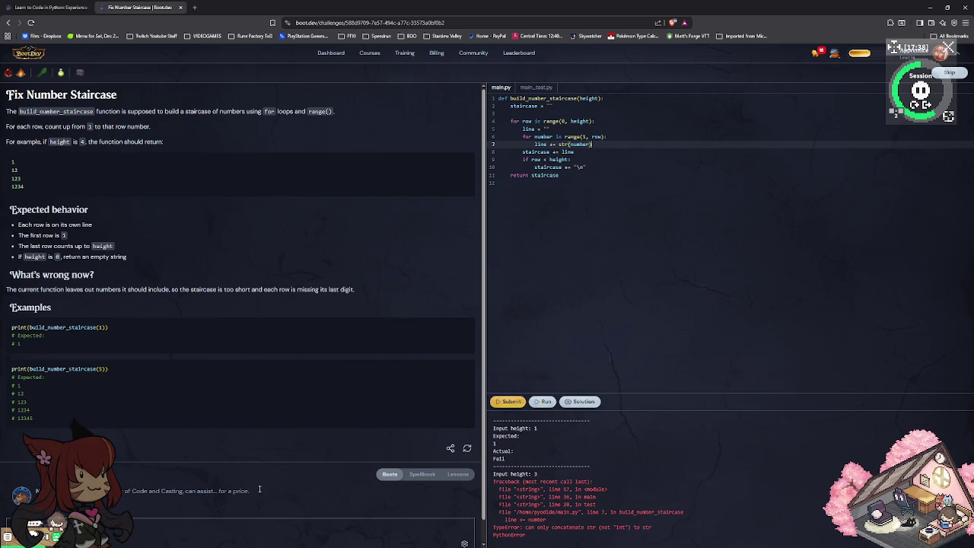
click(419, 476)
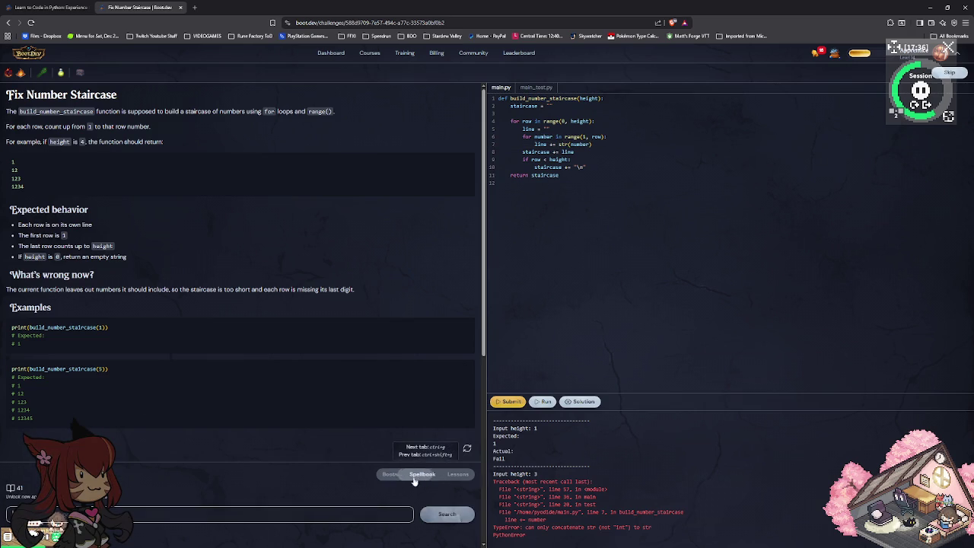
Search the course lessons for 'str' and open the String lesson from the results.
click(272, 523)
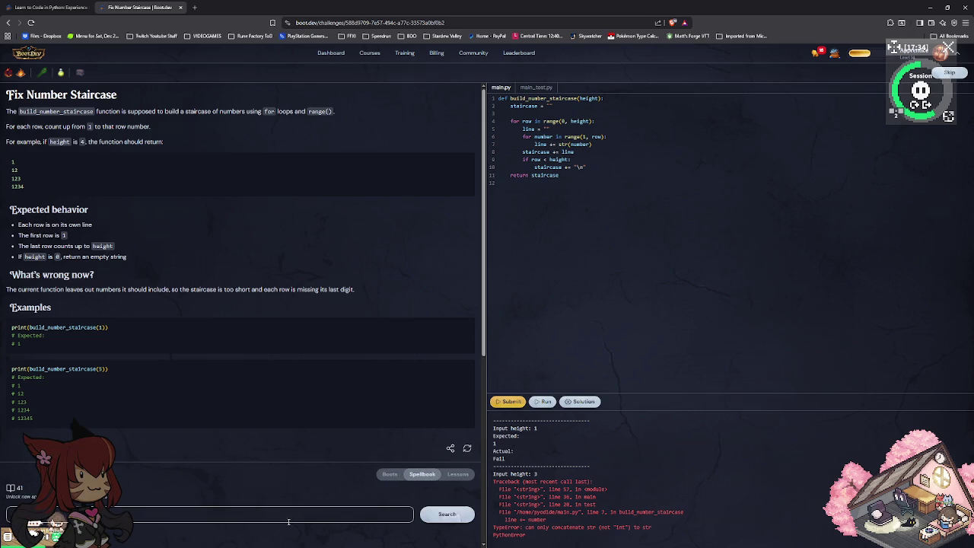
key(Return)
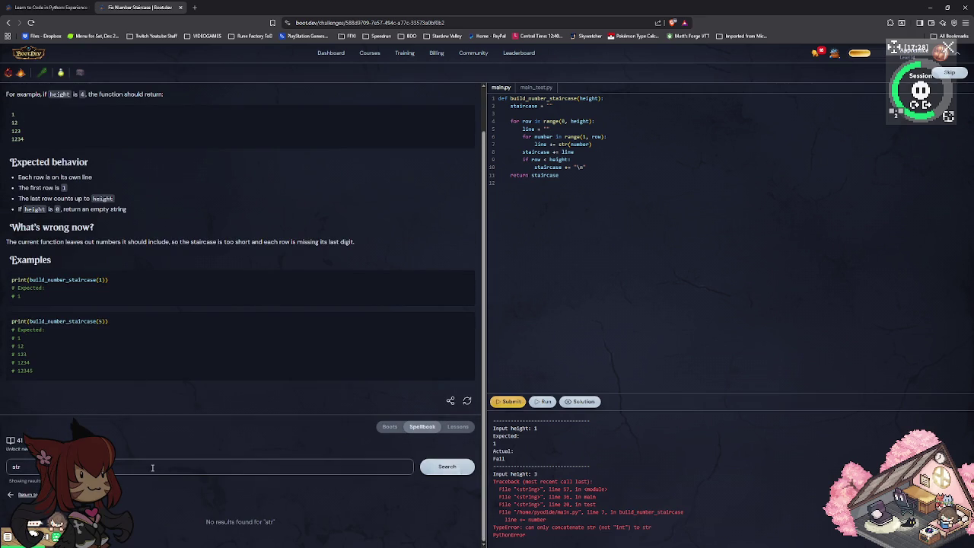
click(457, 426)
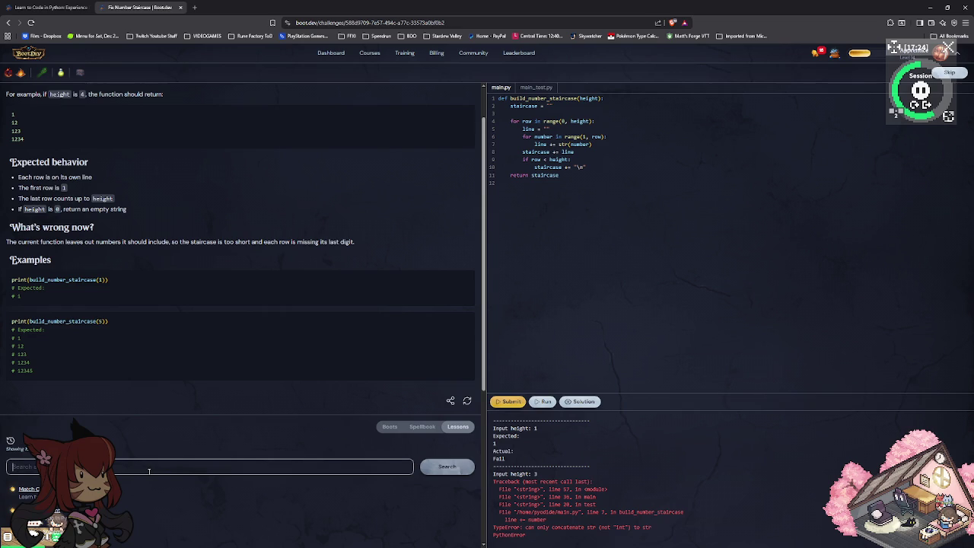
text(sta)
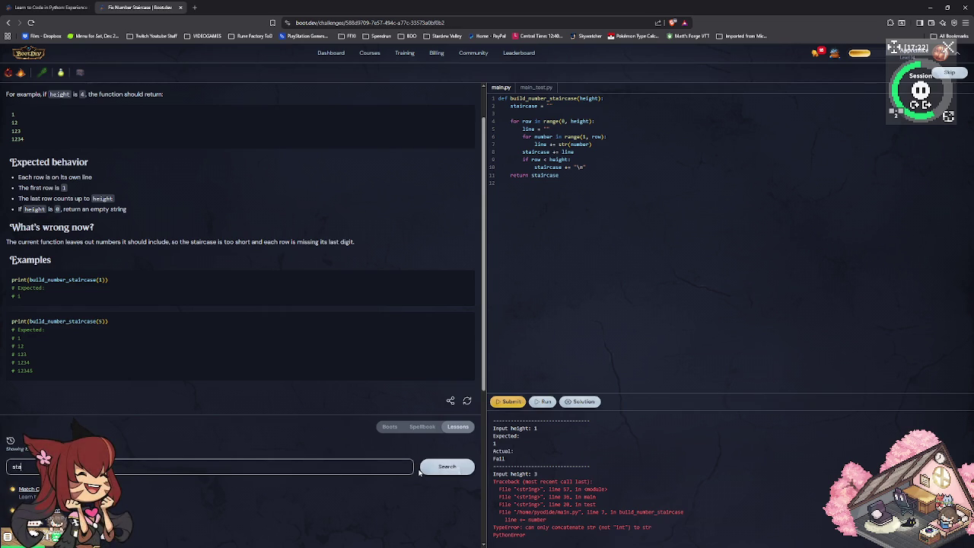
key(BackSpace)
text(r)
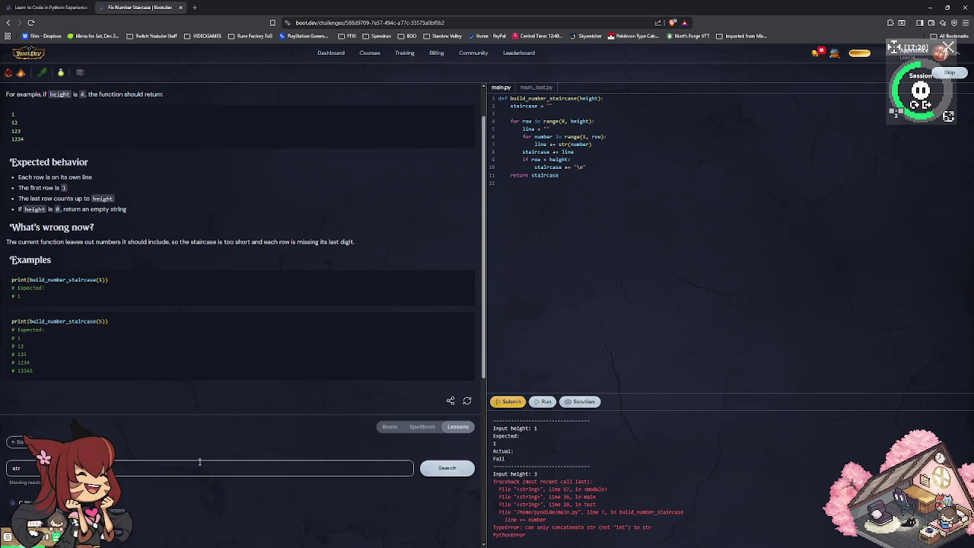
scroll(200, 461, down, 3)
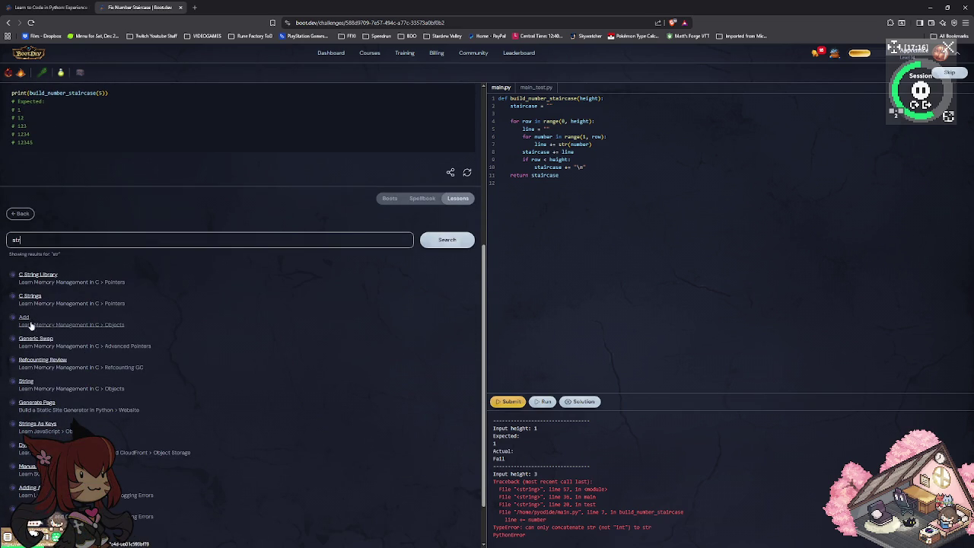
click(26, 381)
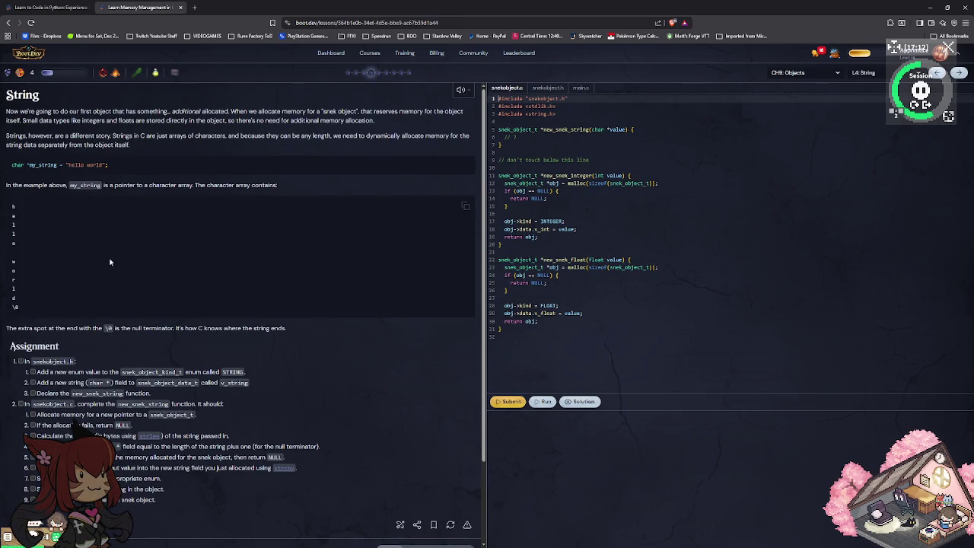
Skim the C String lesson and its search panel, then go back to Fix Number Staircase.
mouse_move(33, 347)
scroll(135, 286, down, 2)
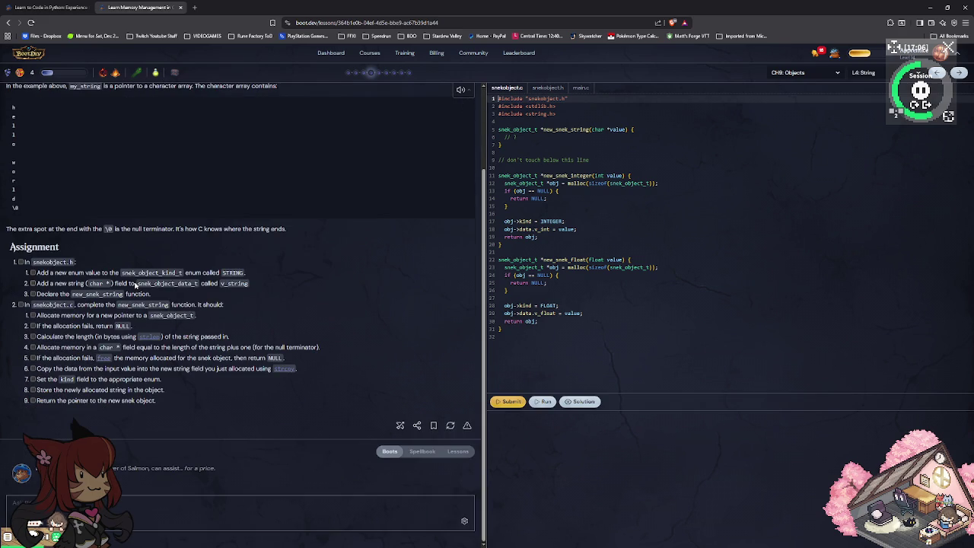
scroll(135, 286, up, 2)
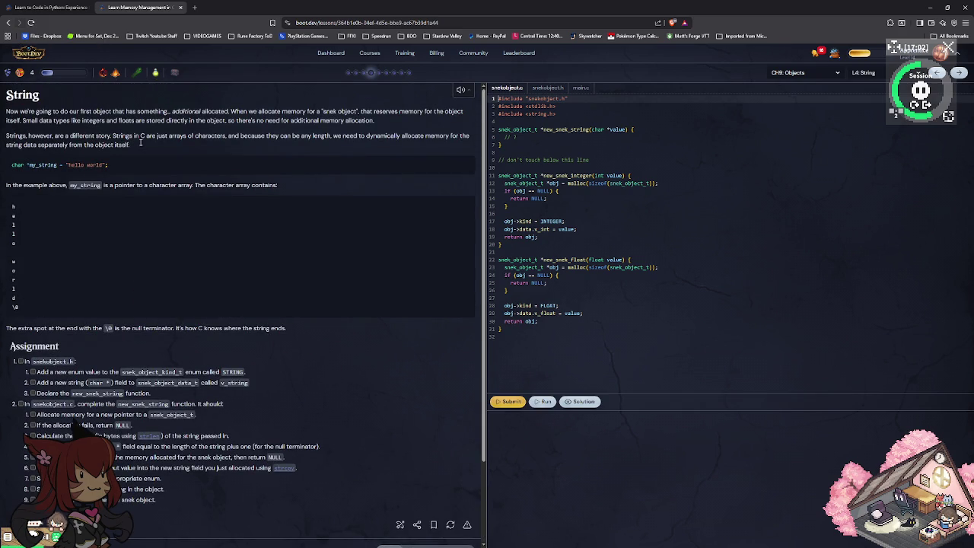
scroll(260, 284, down, 2)
scroll(259, 284, down, 1)
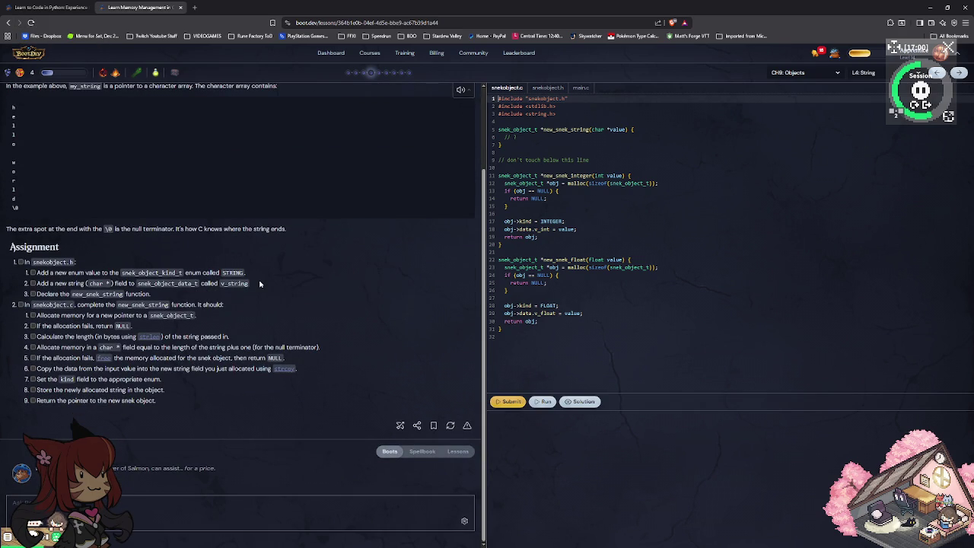
click(455, 454)
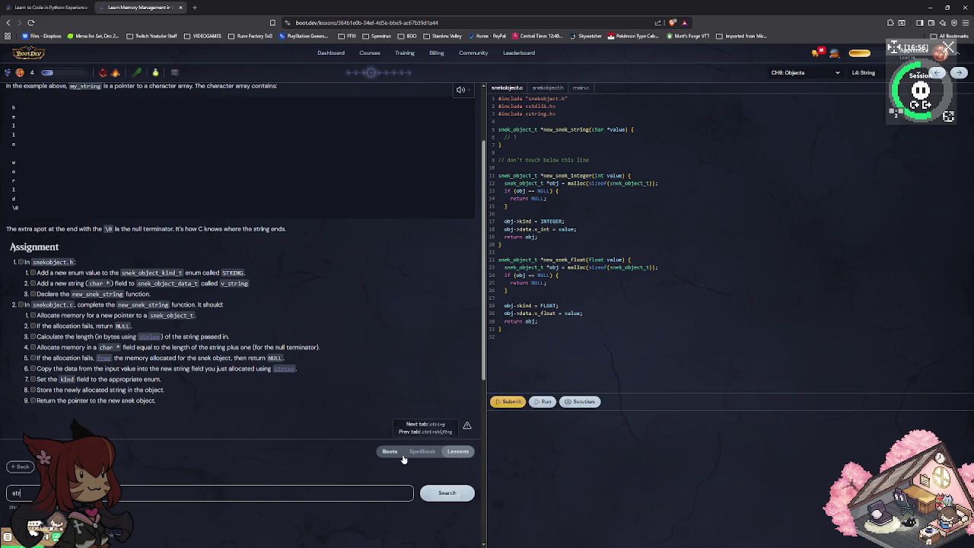
key(ctrl+shift+y)
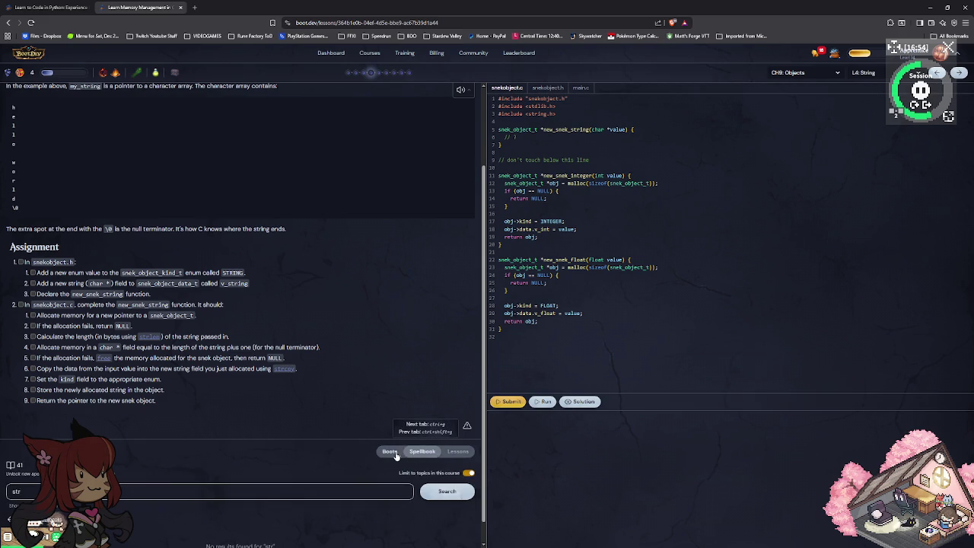
click(398, 455)
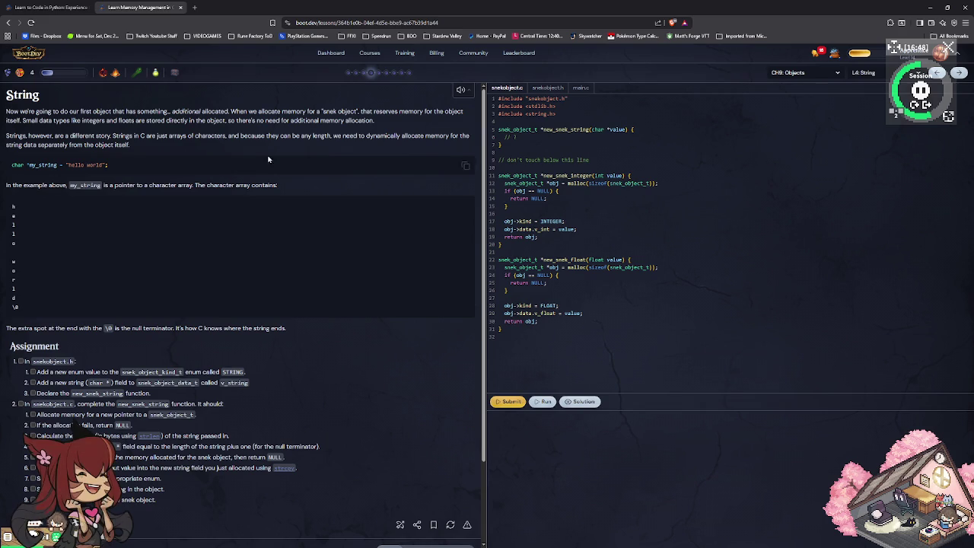
click(42, 8)
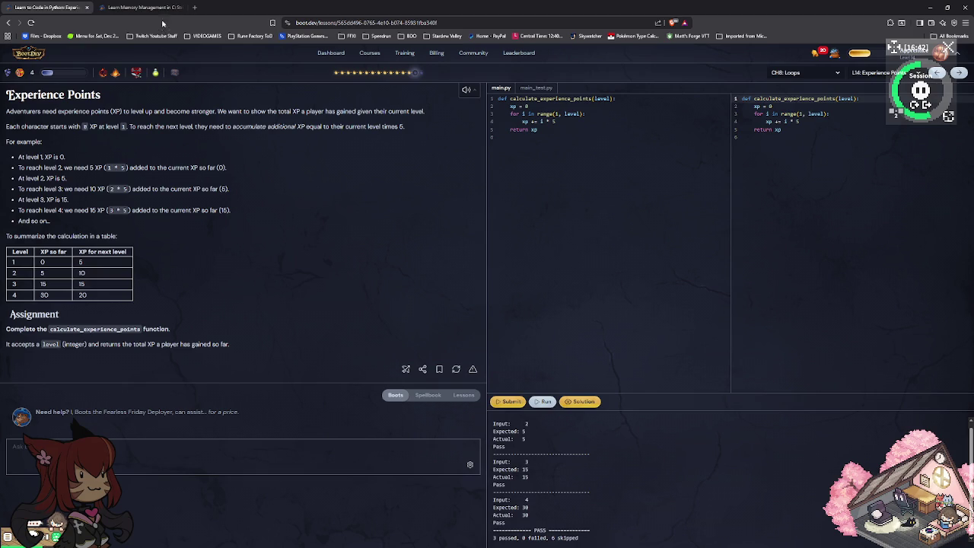
click(159, 10)
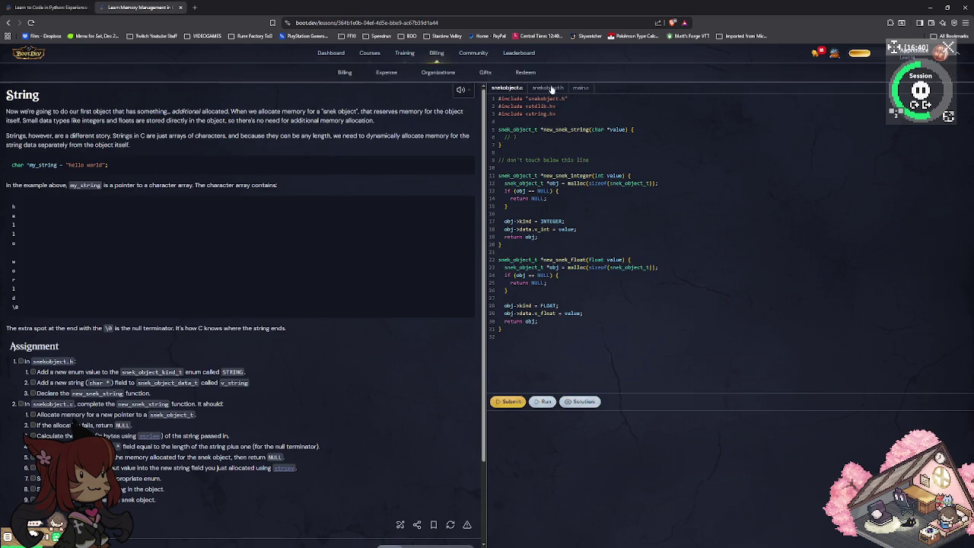
click(8, 24)
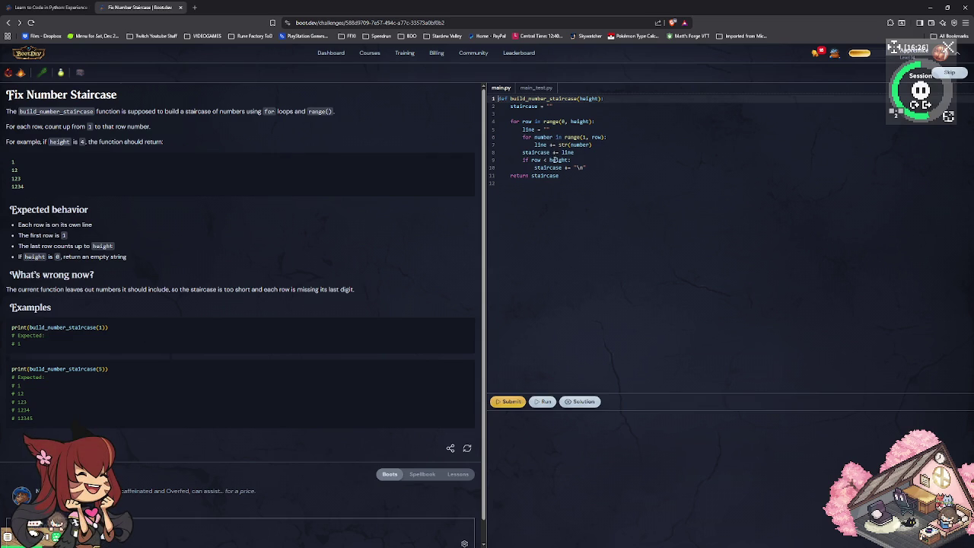
Run the staircase code and walk the caret through the loop lines 4-7.
click(545, 401)
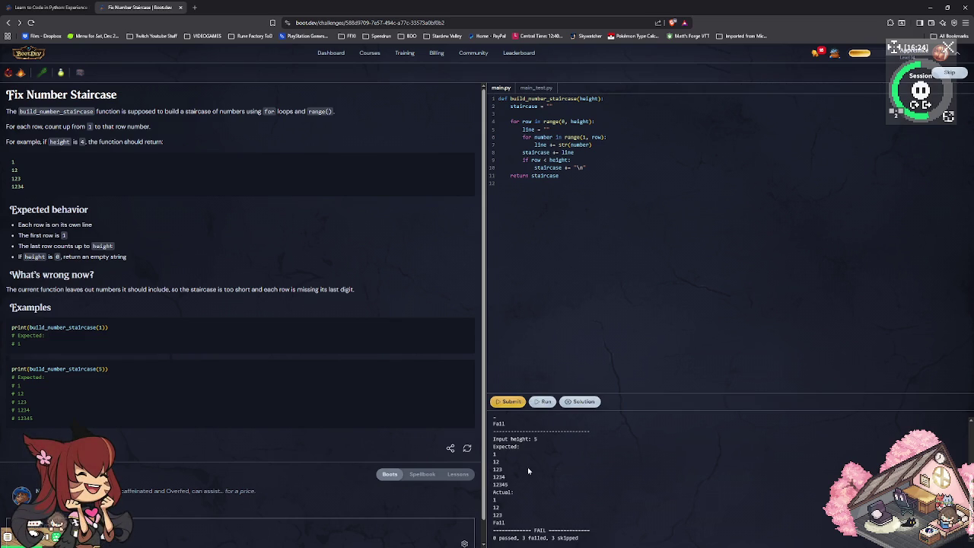
click(548, 121)
key(Down)
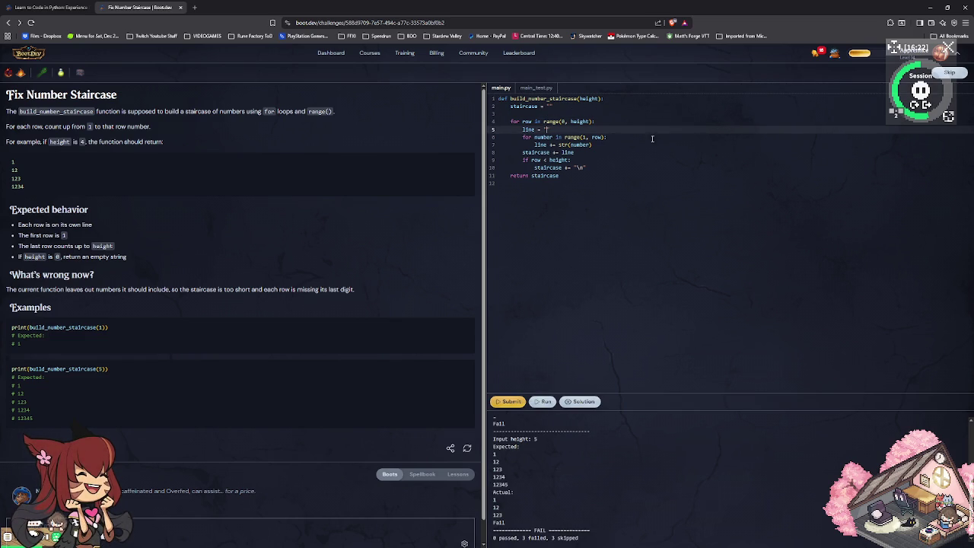
key(Down)
key(Down)
key(Right)
key(Right)
key(Right)
key(Right)
key(Right)
key(Right)
key(Up)
key(Left)
key(Left)
key(Left)
key(Left)
key(Left)
key(Down)
key(Left)
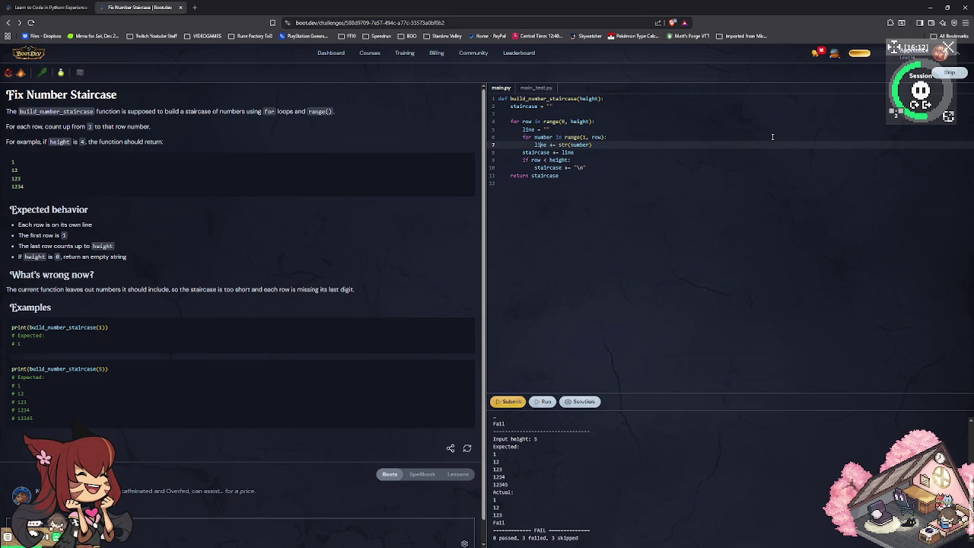
key(Right)
key(Right)
key(Right)
key(Down)
key(Up)
key(Home)
Keep stepping through lines 8-11, down to the return staircase line.
key(Down)
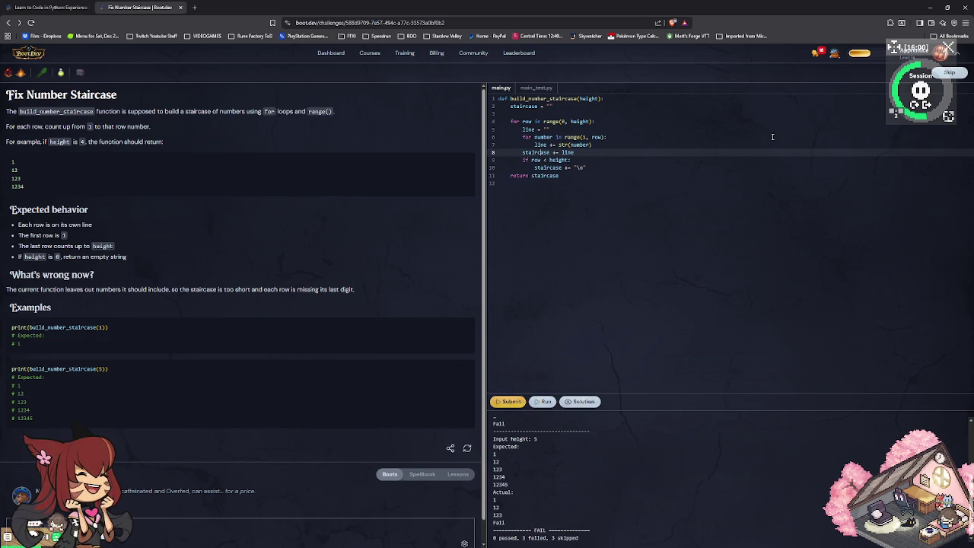
key(Right)
key(Right)
key(Right)
key(Left)
key(Left)
key(Left)
key(Left)
key(Up)
key(Down)
key(Down)
key(Left)
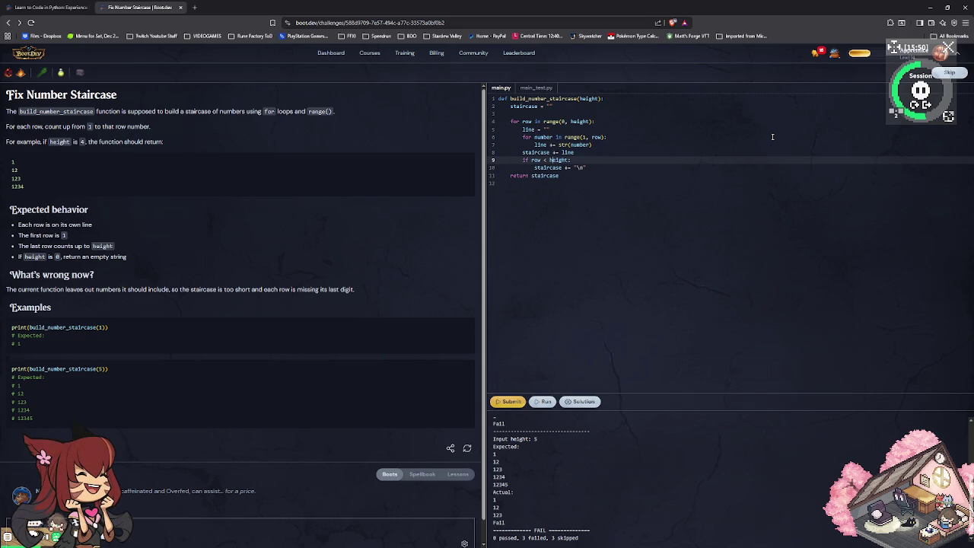
key(Down)
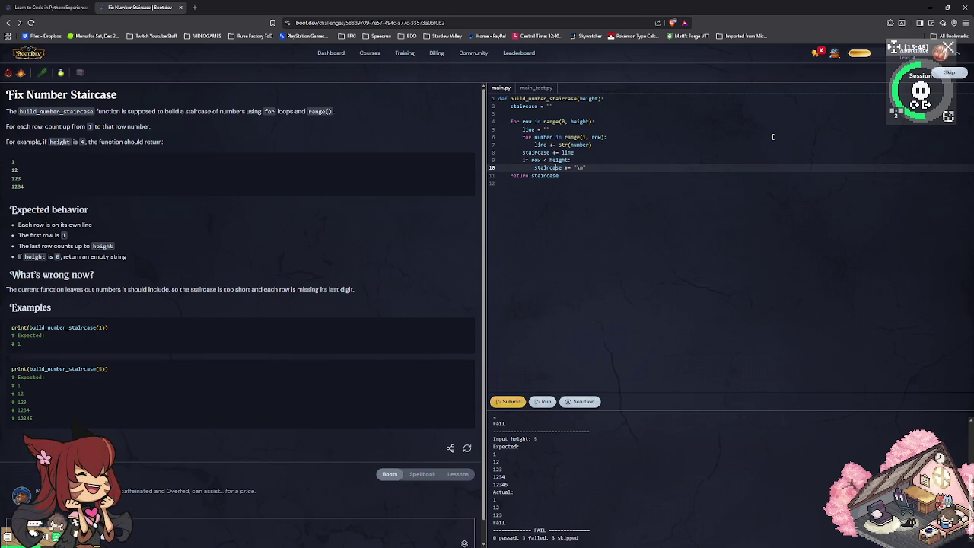
key(End)
key(Down)
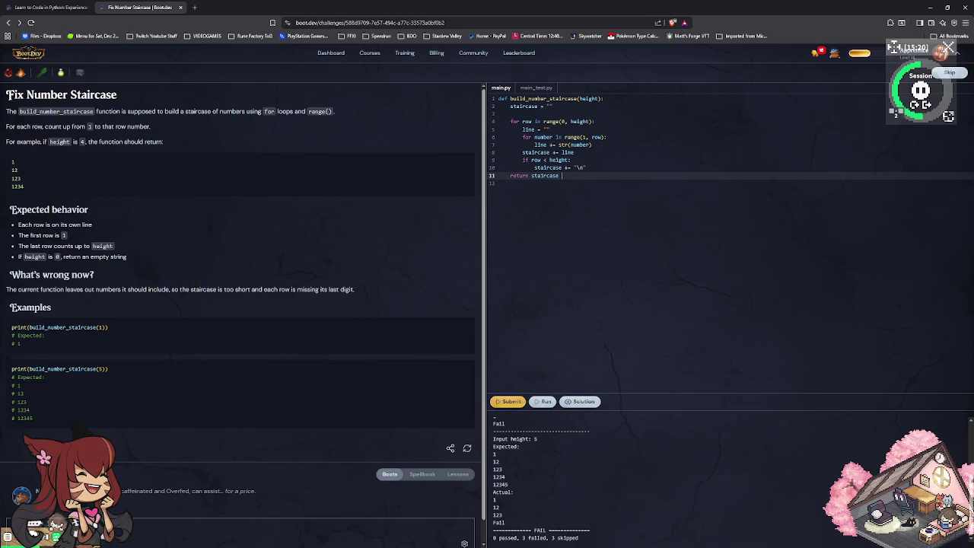
key(alt+Tab)
Add a blank line after calculate_experience_points in Learning003.py.
scroll(239, 381, down, 1)
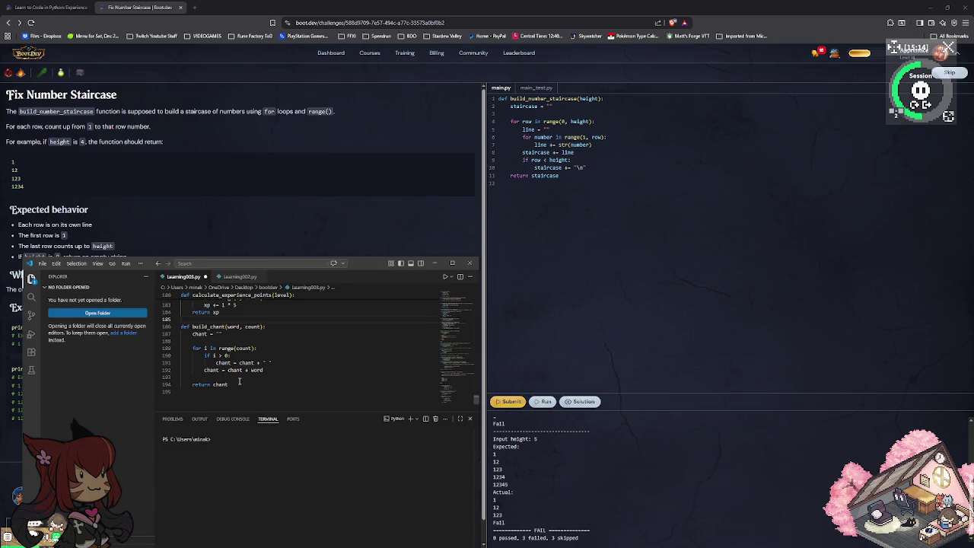
key(BackSpace)
click(529, 90)
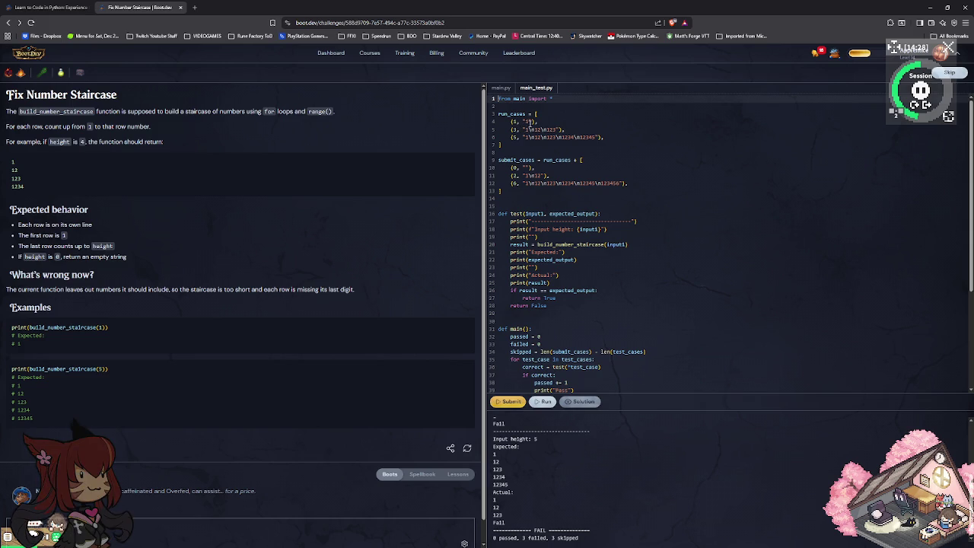
Set the outer loop on line 4 to range(1, height) and rerun; tests still fail.
click(506, 90)
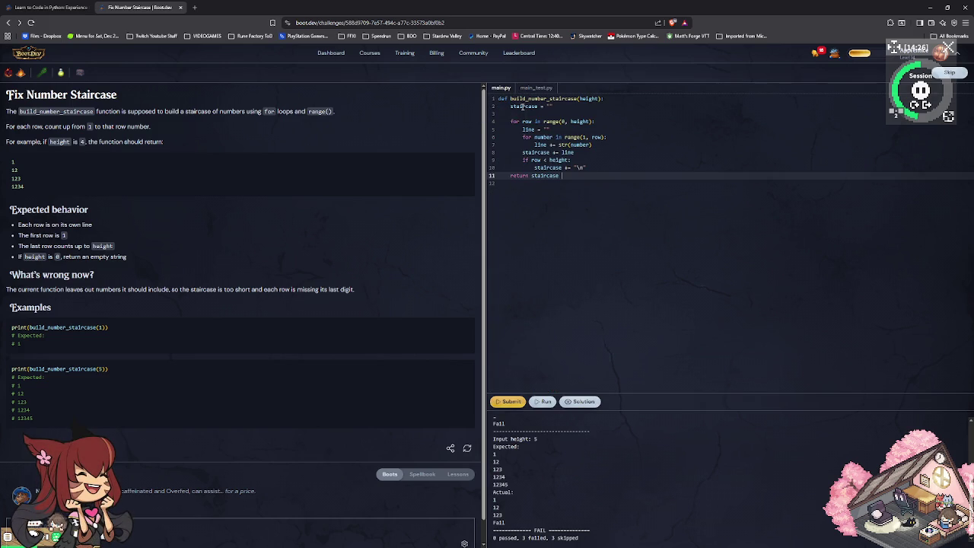
scroll(599, 433, up, 1)
scroll(598, 433, up, 1)
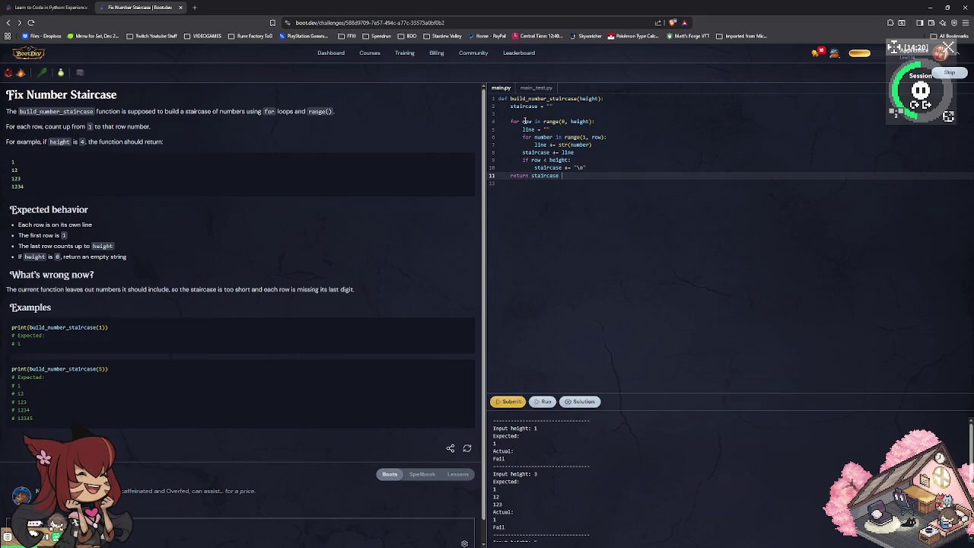
click(499, 87)
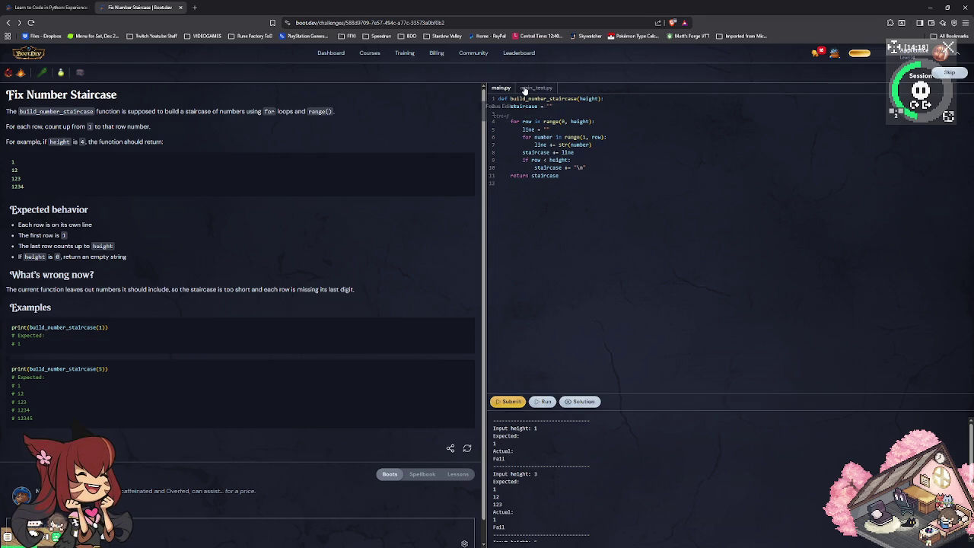
click(501, 89)
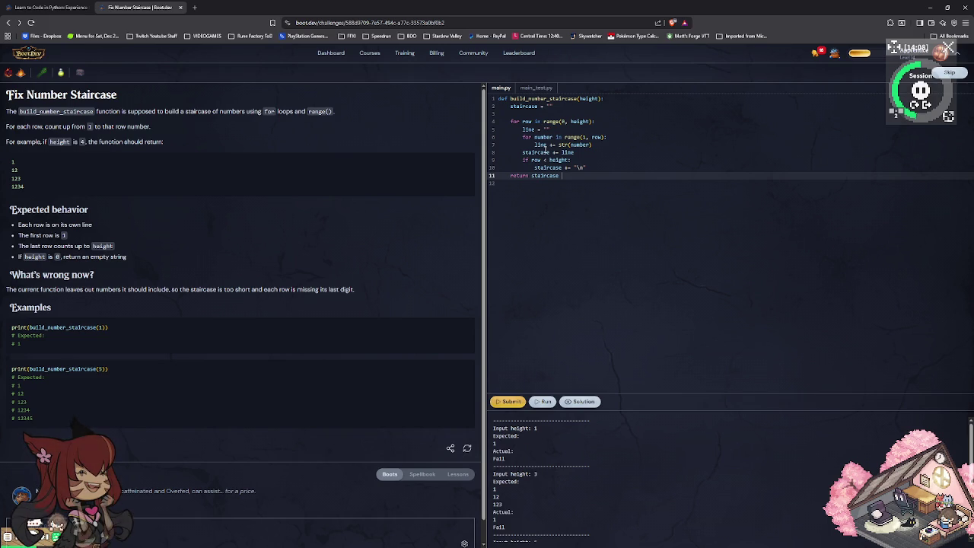
click(562, 121)
text(1)
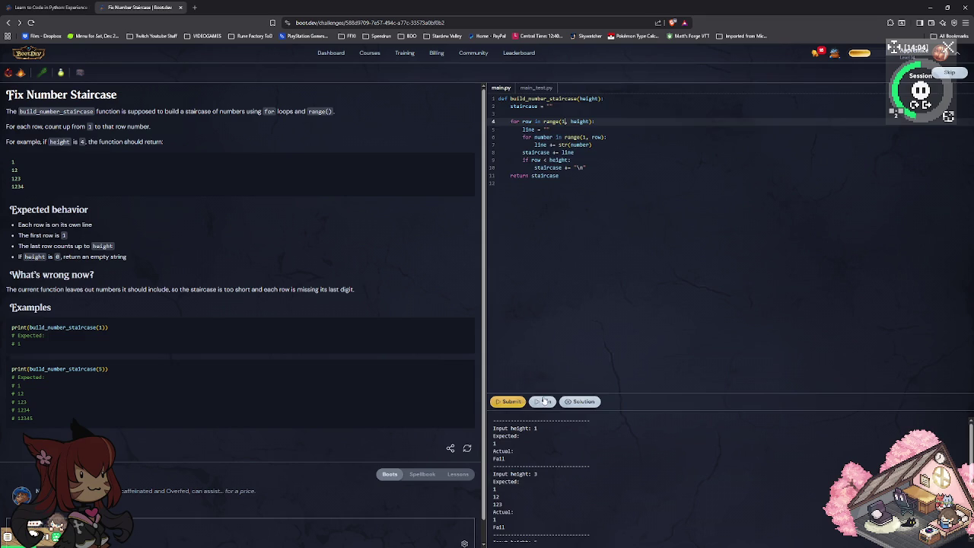
click(545, 401)
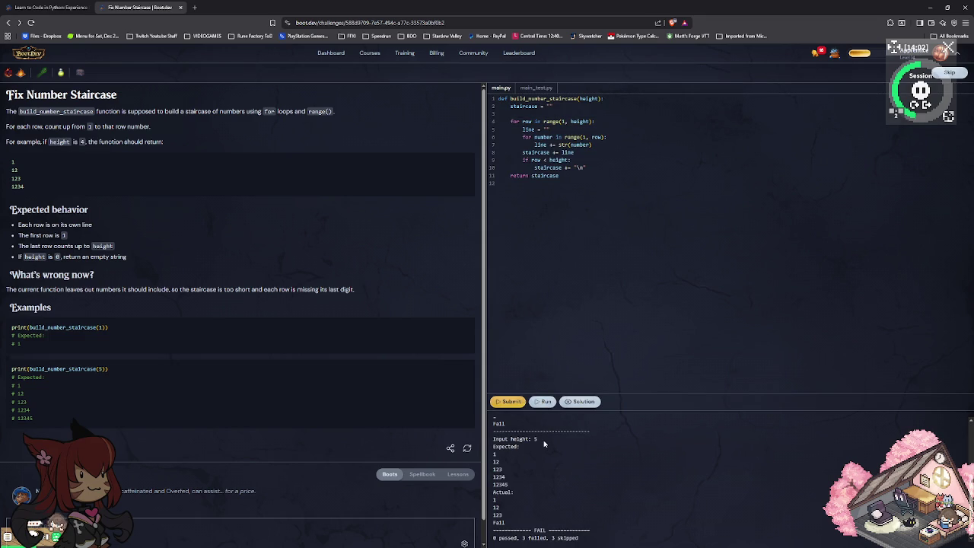
scroll(544, 443, up, 3)
scroll(545, 444, up, 2)
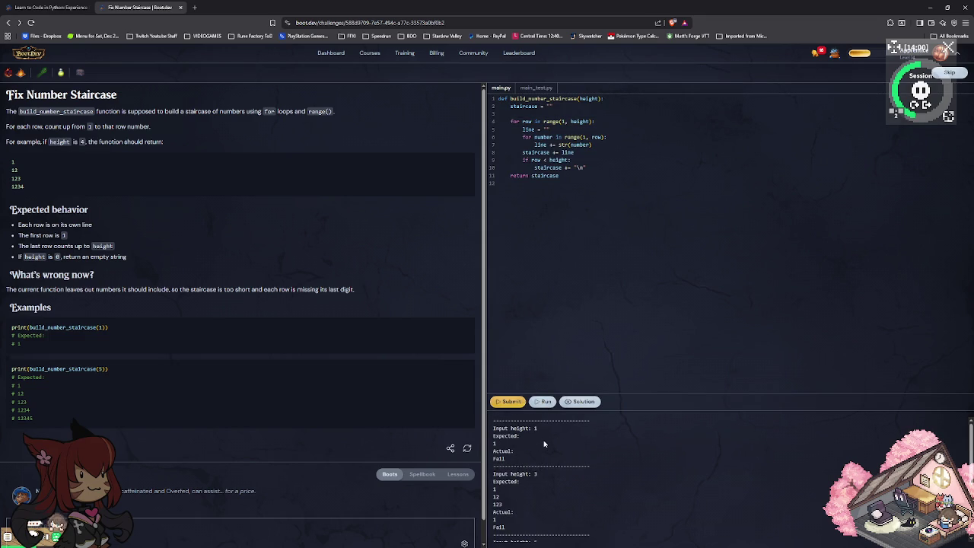